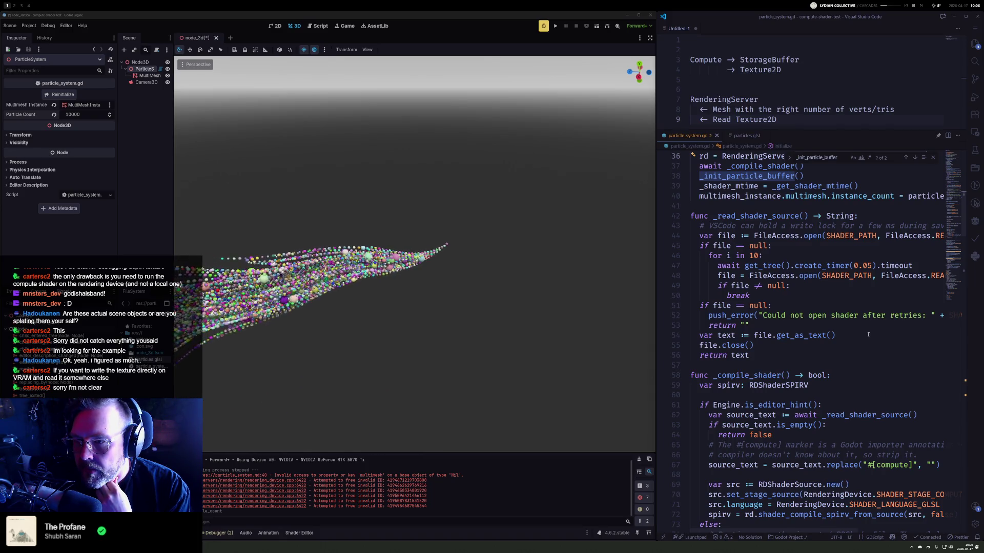
Step: Review the particle script's initialize code on lines 35–37, checking the RenderingServer documentation
scroll(778, 304, "up", 4)
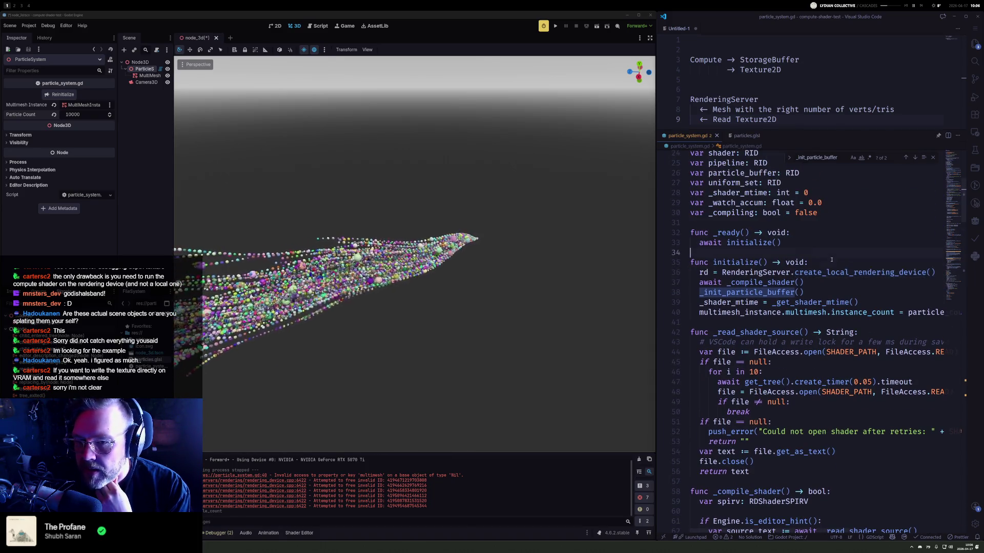
left_click(818, 265)
mouse_move(792, 272)
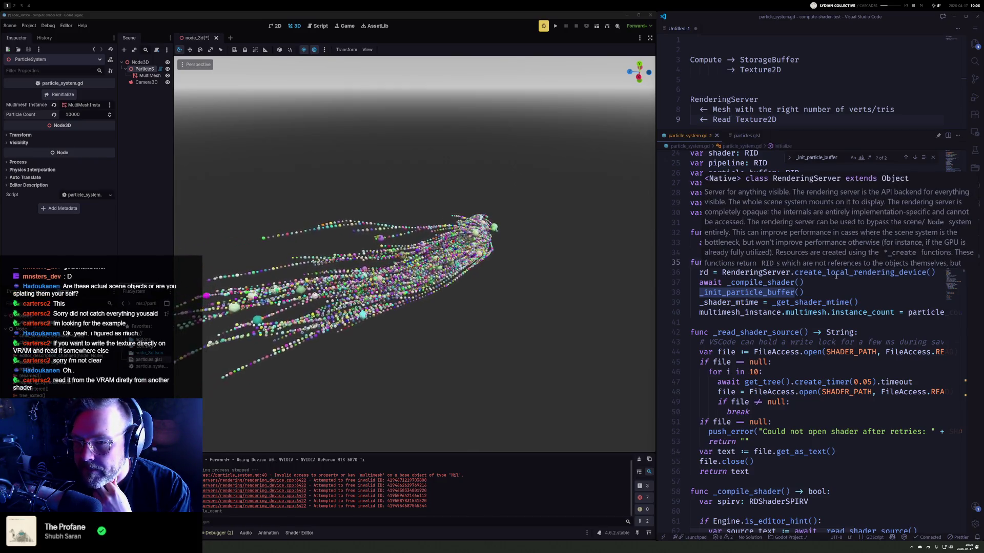
left_click(820, 283)
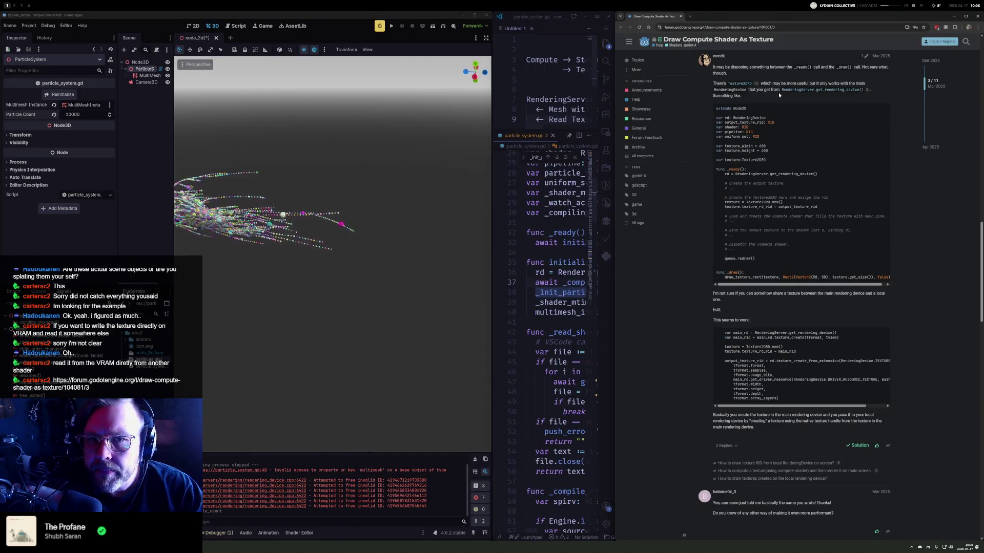
Step: Widen VS Code against the forum page, then switch to workspace 2 with the YouTube video
mouse_move(612, 157)
left_mouse_down()
mouse_move(745, 157)
mouse_move(704, 157)
left_mouse_up()
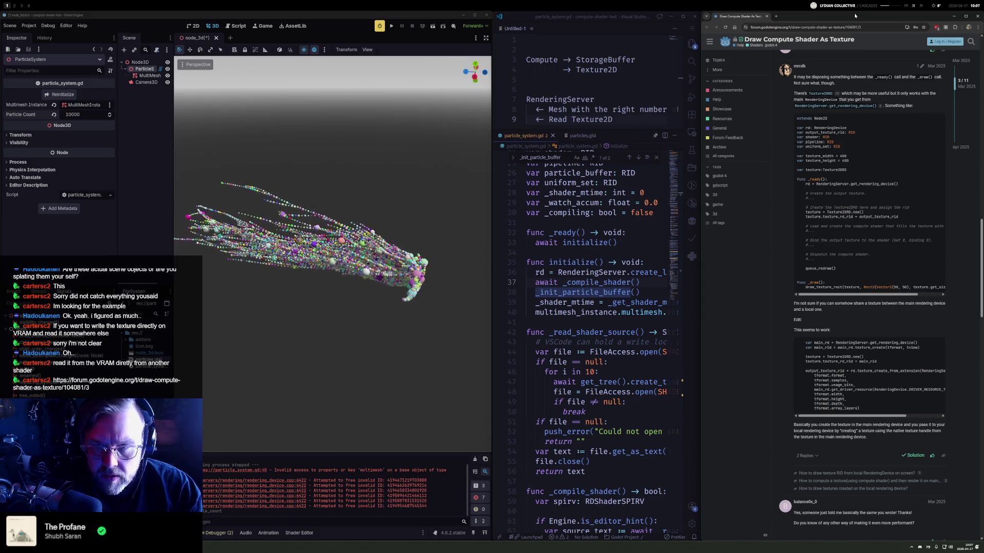
key("alt+2")
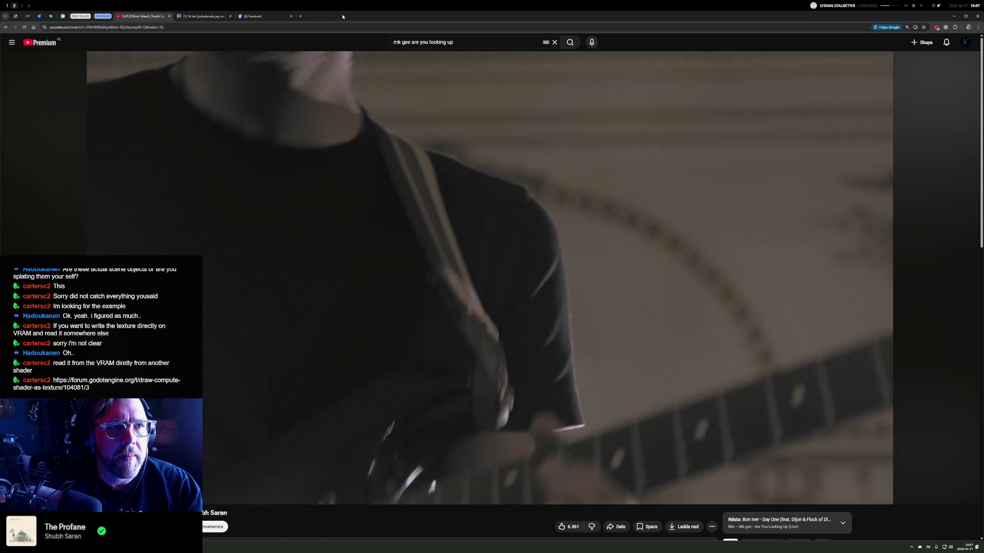
Step: Move the YouTube window away and put the forum thread alone on workspace 2
key("super+minus")
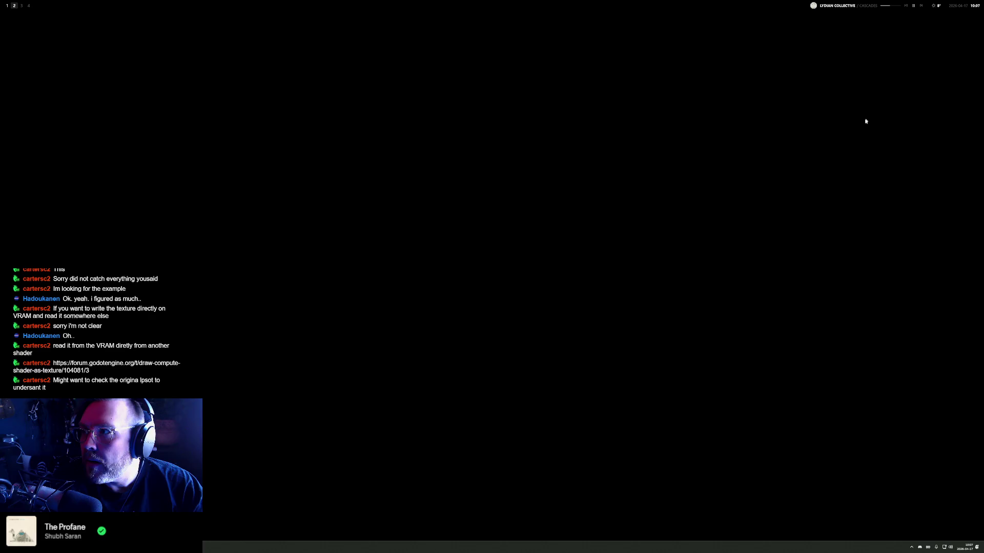
key("alt+1")
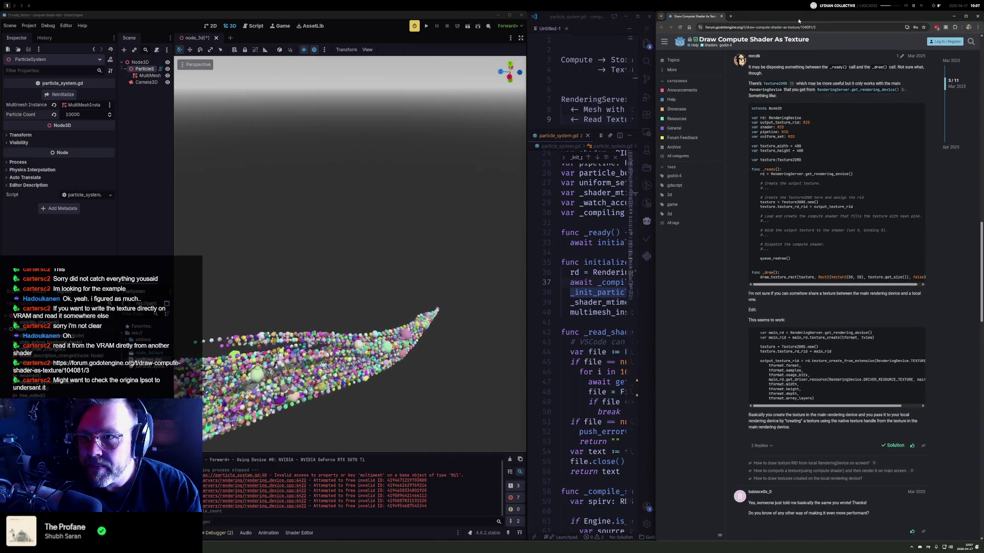
key("ctrl+w")
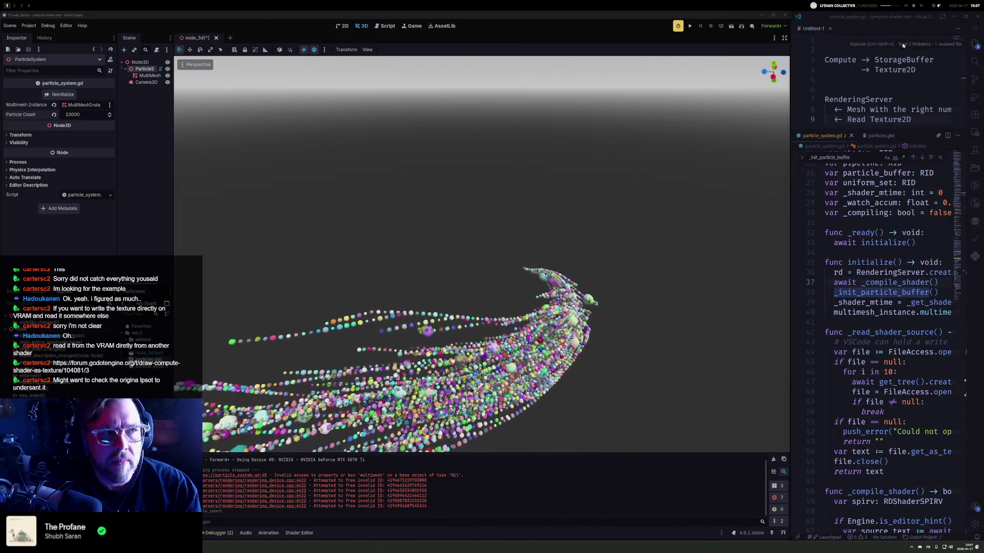
key("alt+2")
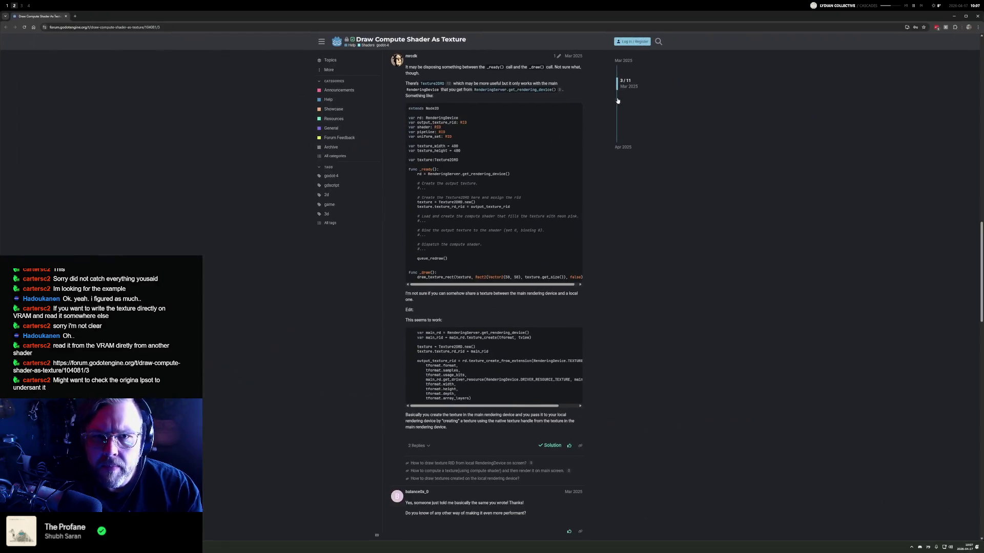
Step: Zoom the forum page to 250% and read the reply's draw_texture_rect code down to the shared-texture example
scroll(641, 209, "up", 5)
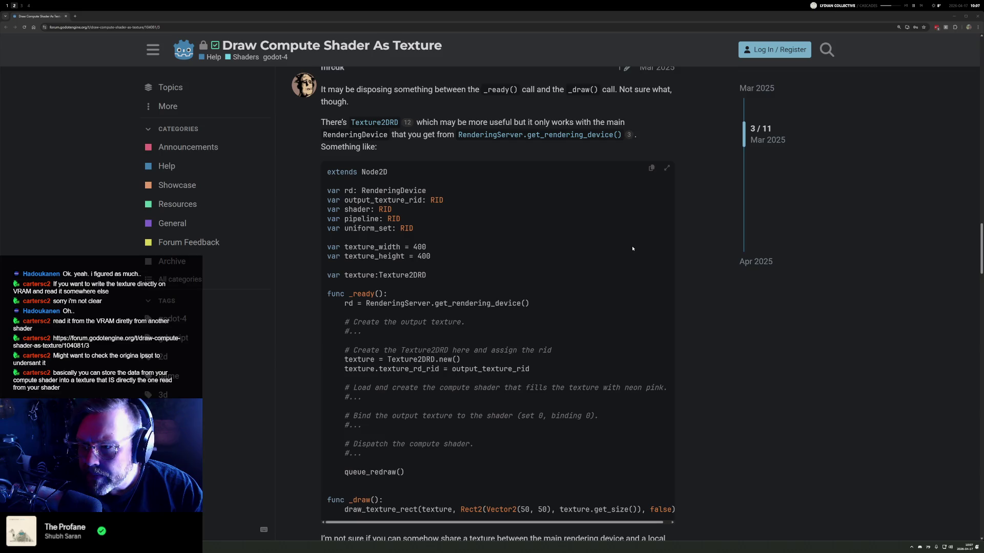
scroll(596, 267, "up", 1)
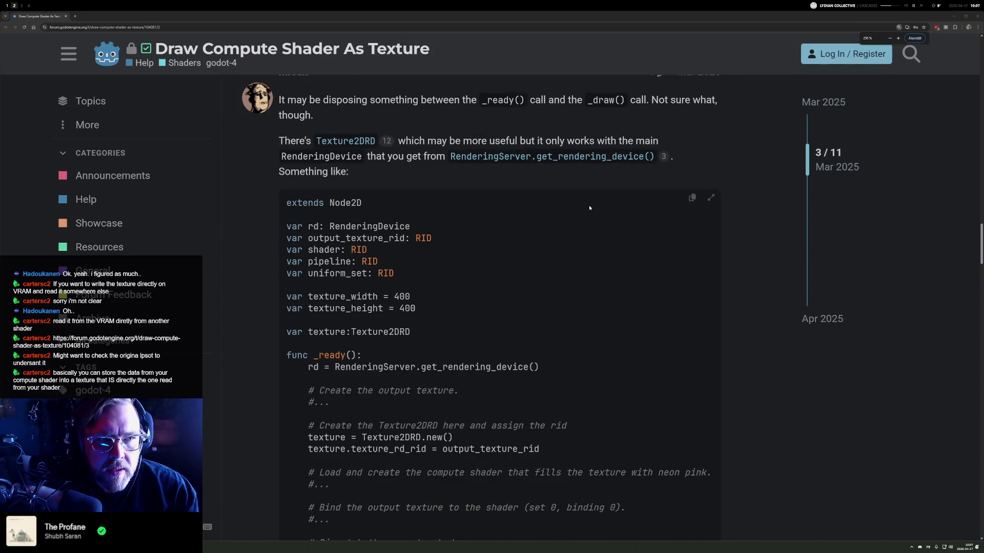
scroll(626, 265, "up", 2)
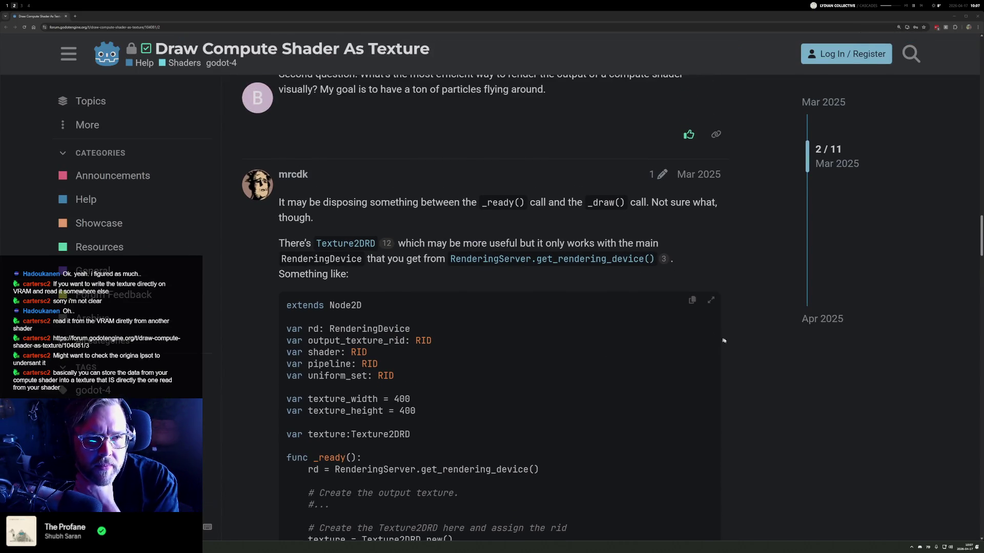
scroll(757, 353, "down", 2)
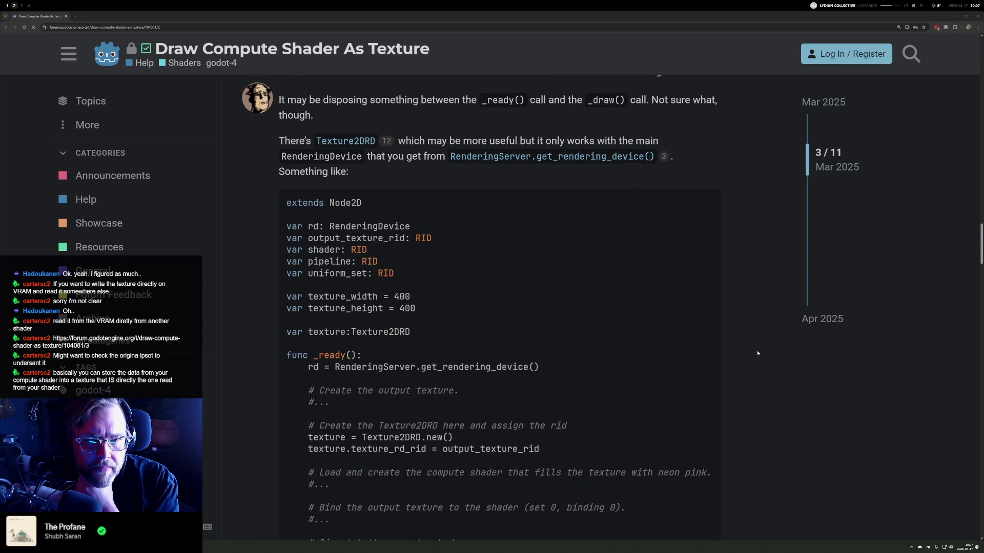
scroll(757, 353, "down", 3)
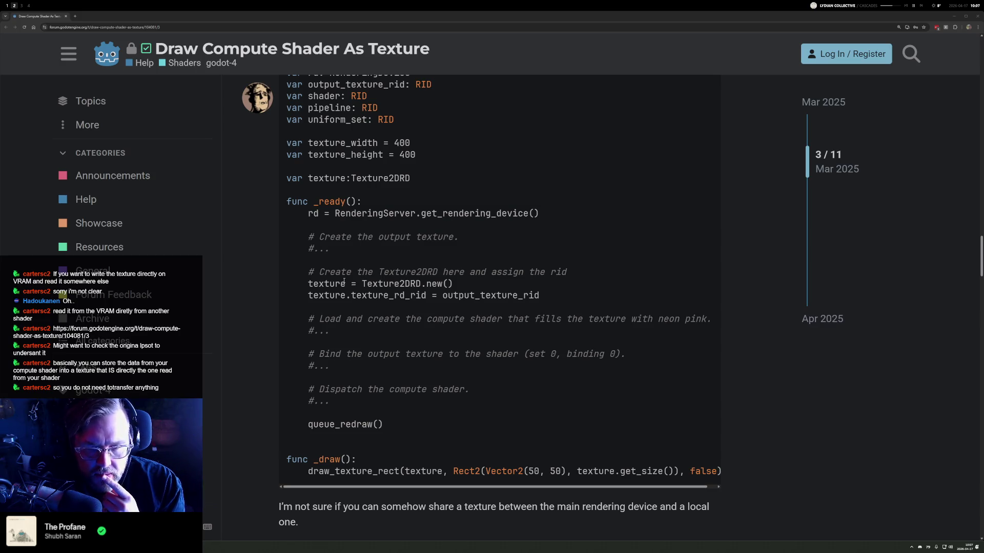
scroll(345, 282, "down", 4)
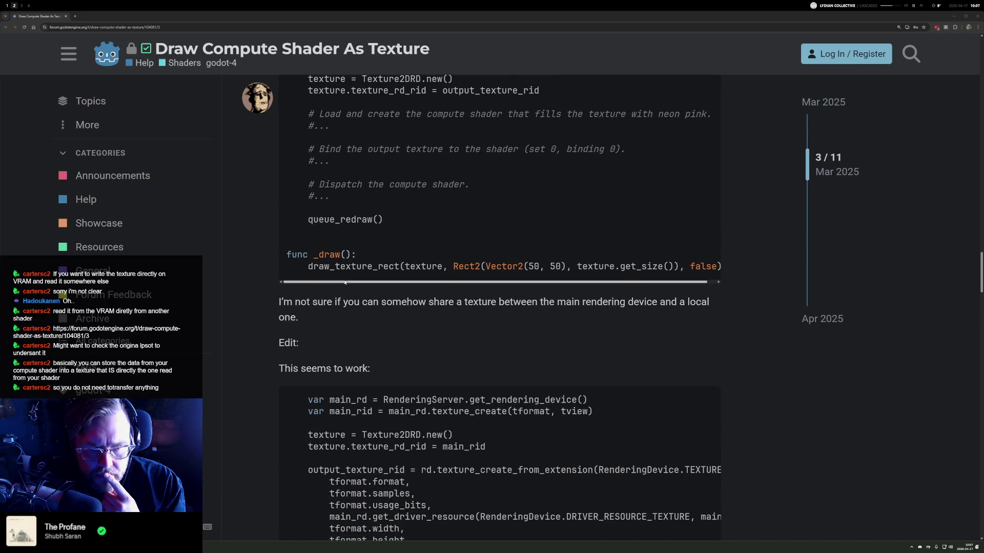
double_click(364, 266)
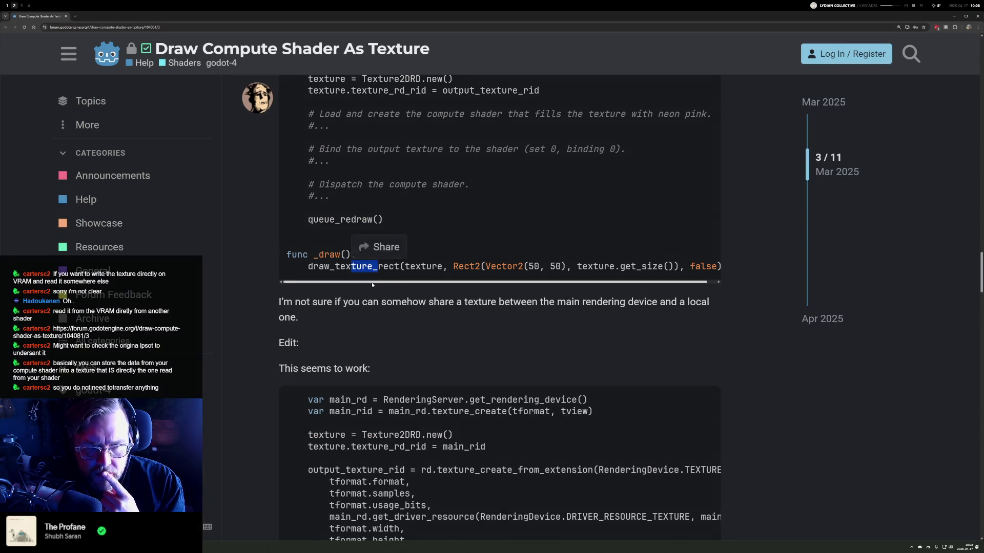
left_click(385, 244)
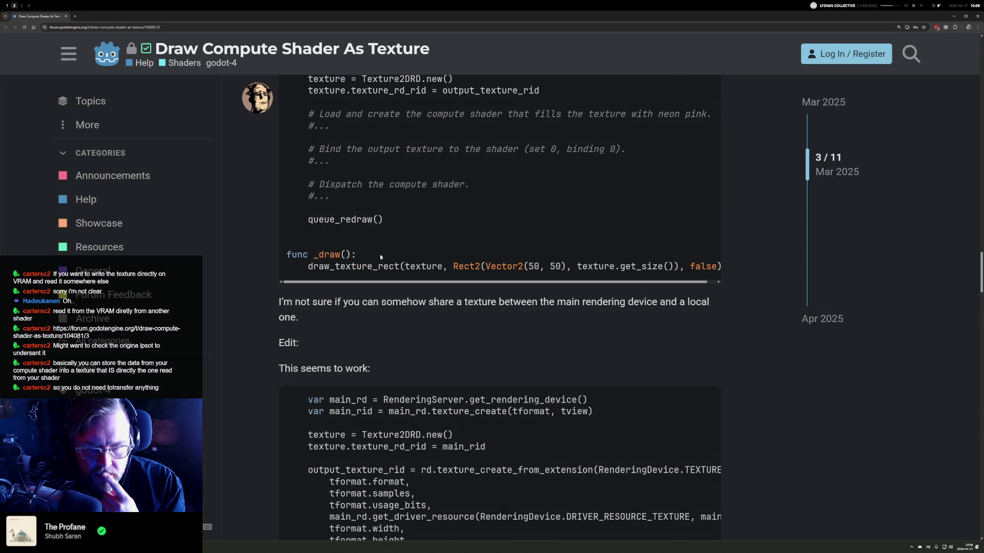
scroll(374, 287, "down", 4)
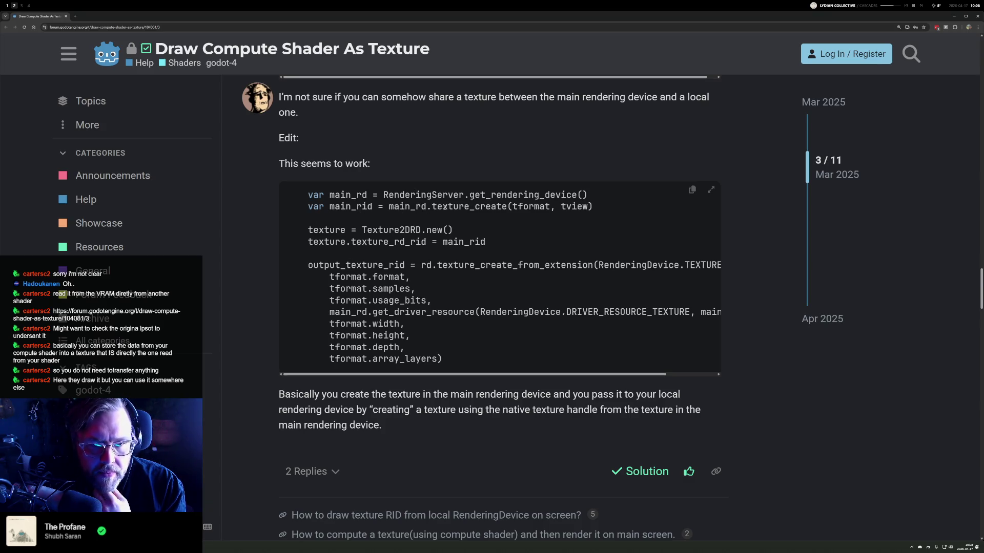
Step: Examine get_rendering_device, main_rid, tformat and tview in the solution's texture_create call
double_click(470, 195)
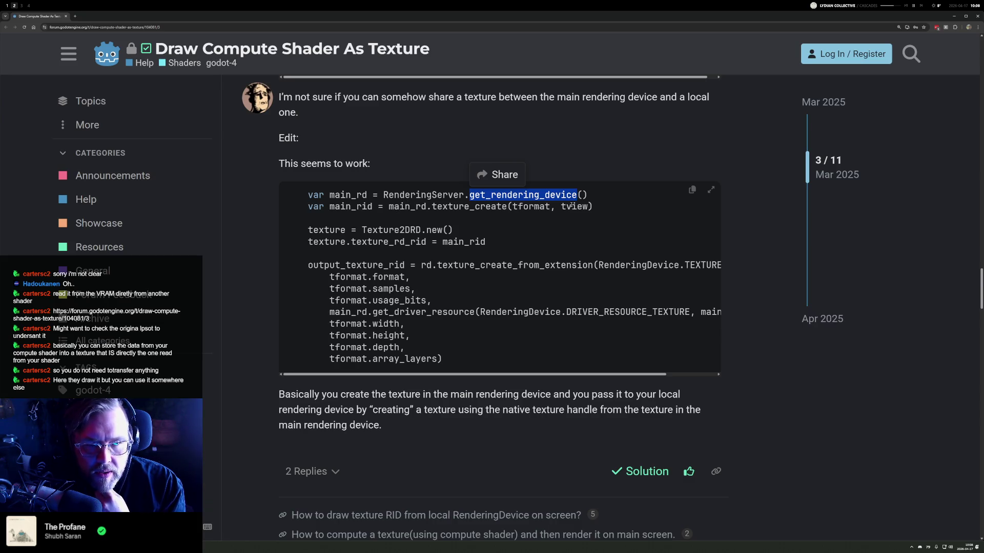
double_click(531, 206)
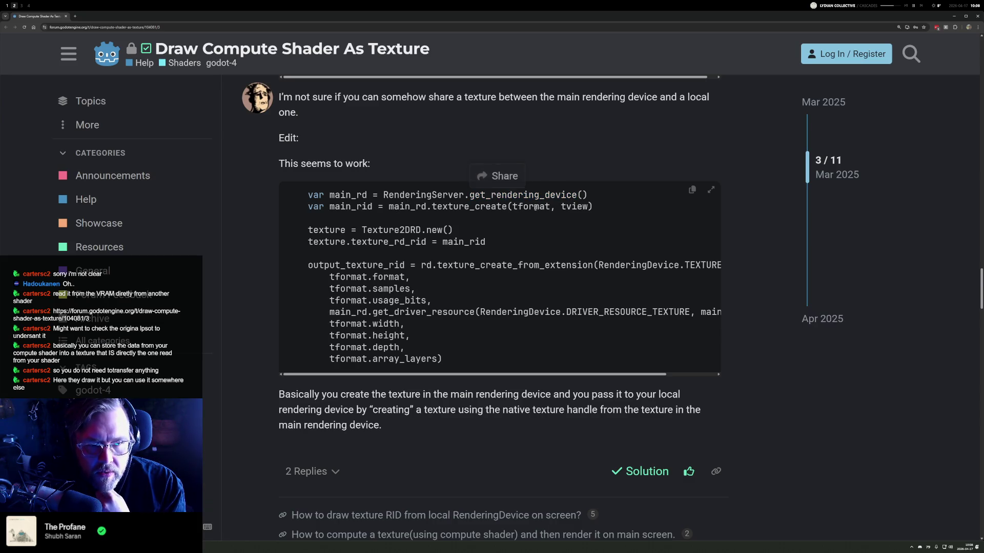
double_click(352, 206)
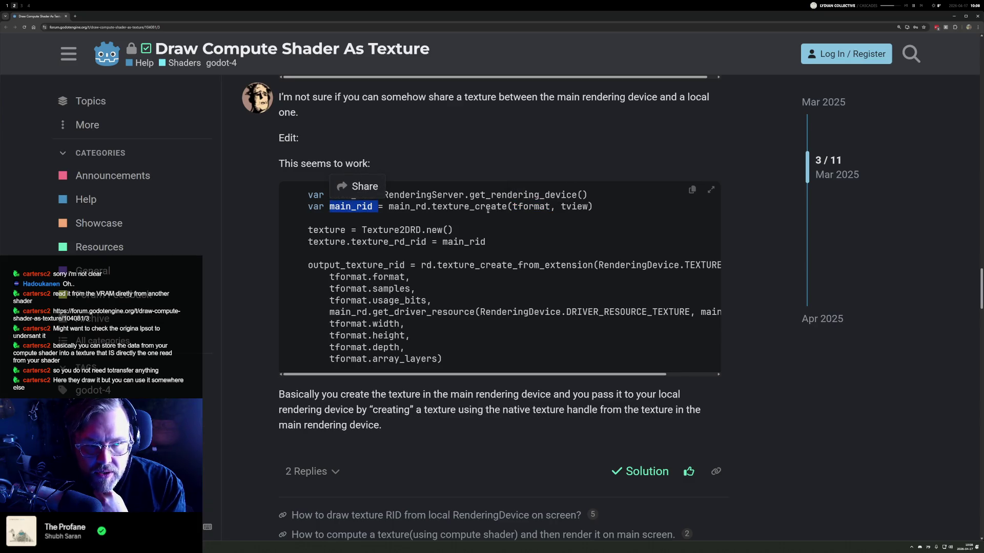
double_click(531, 206)
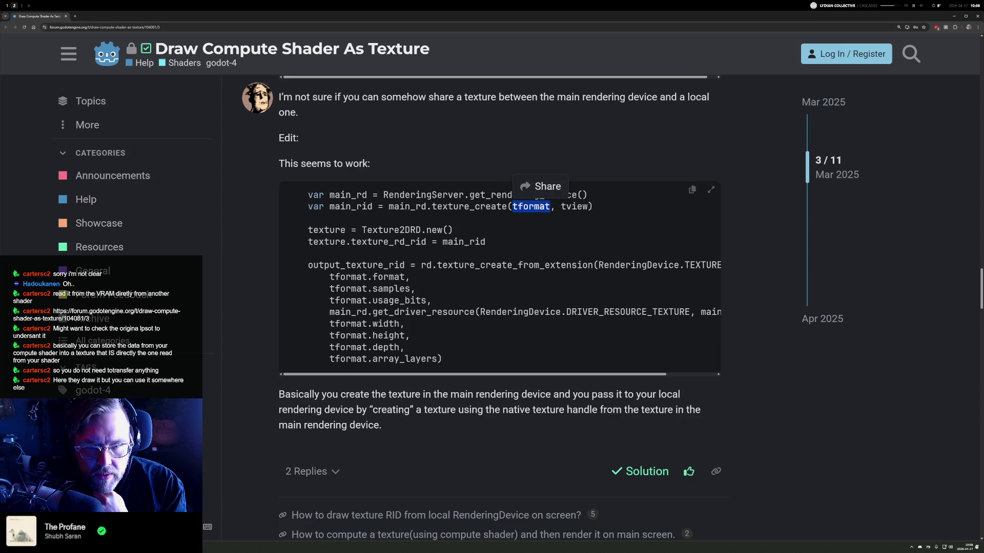
double_click(571, 207)
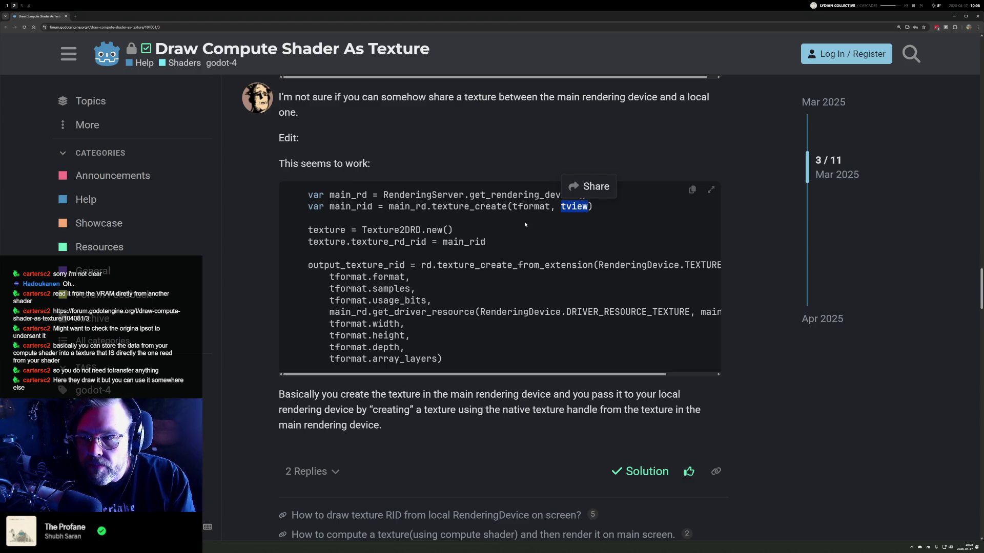
scroll(461, 287, "down", 5)
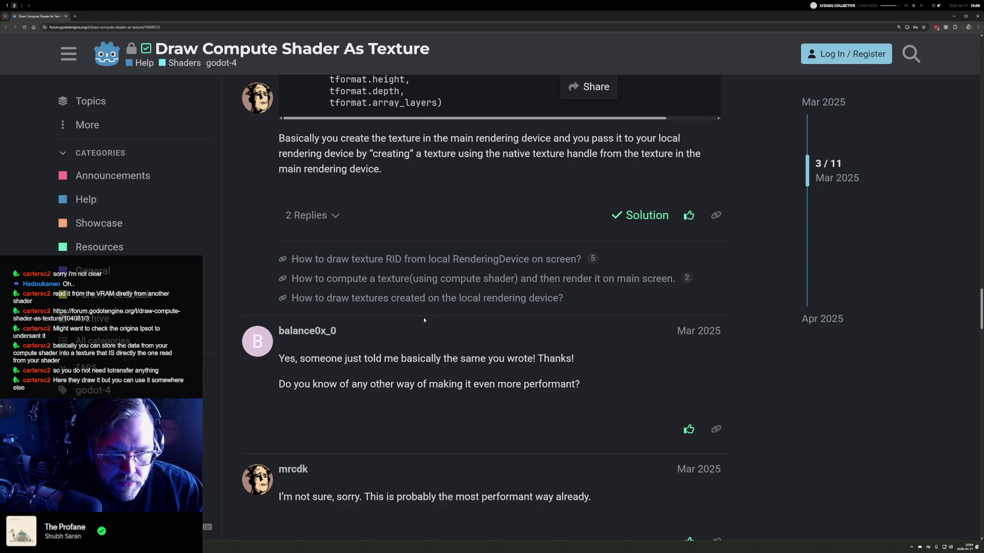
scroll(428, 319, "down", 4)
scroll(429, 321, "down", 2)
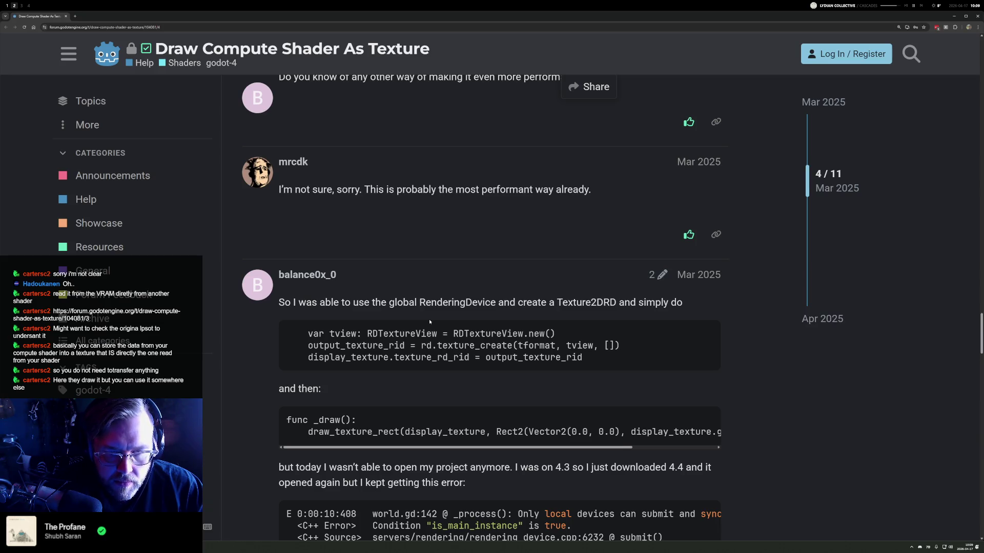
scroll(459, 324, "down", 2)
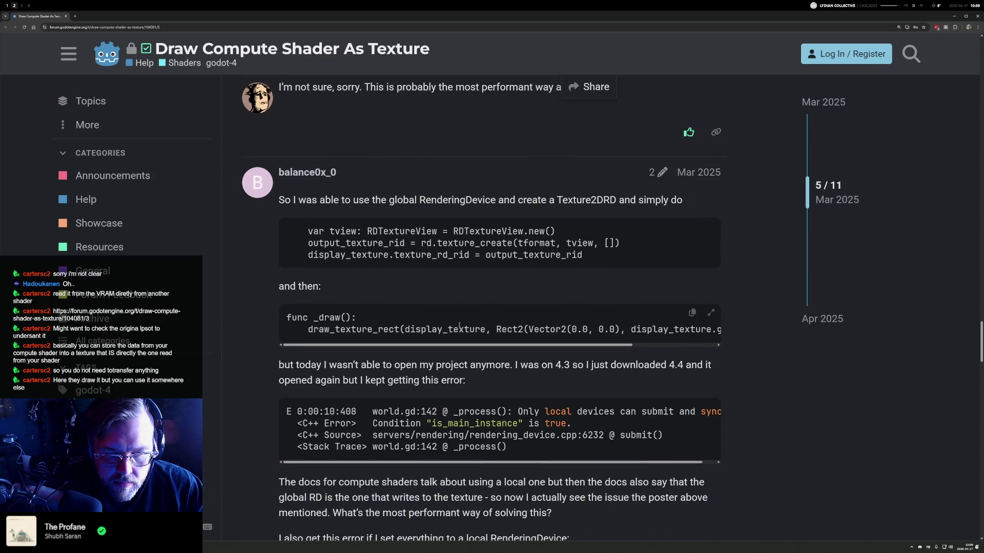
scroll(459, 325, "down", 4)
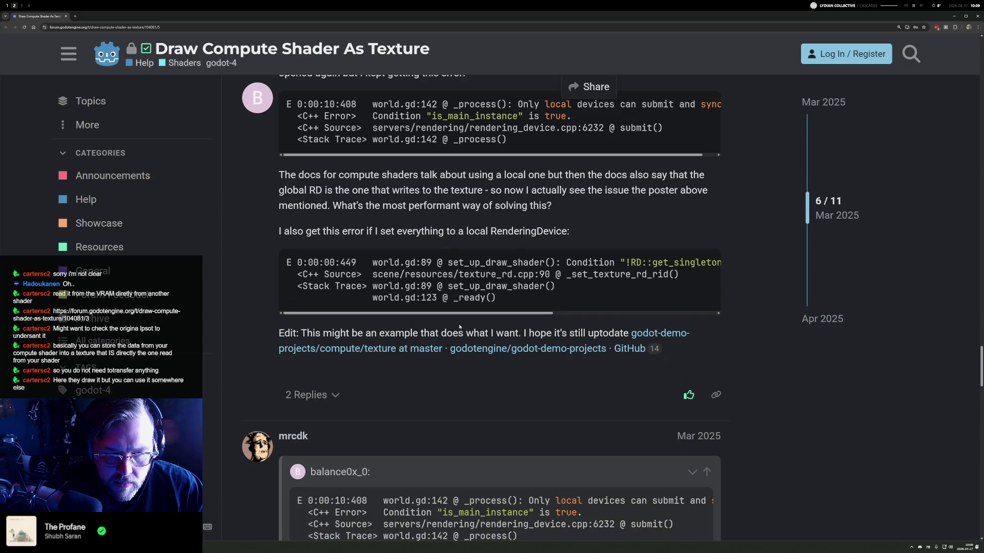
scroll(486, 333, "down", 5)
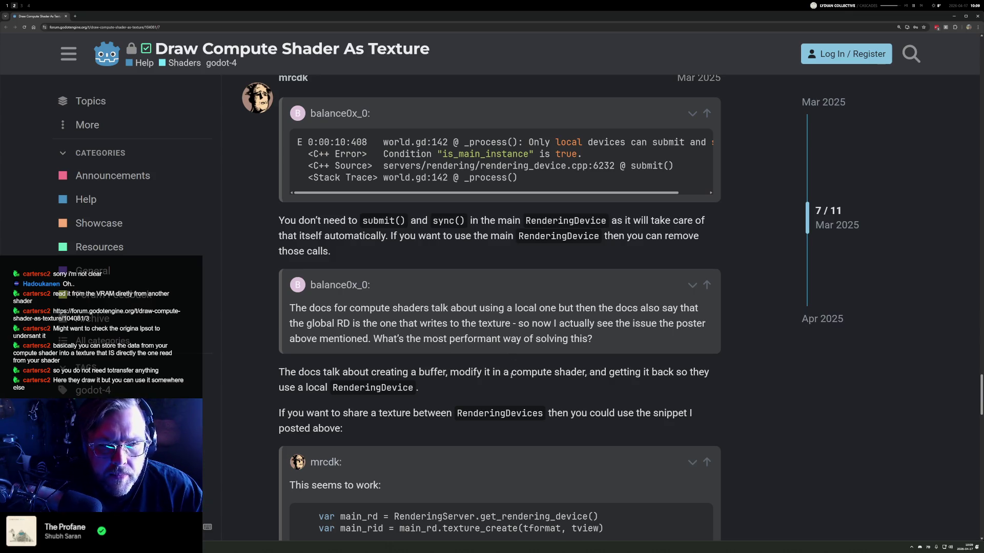
scroll(513, 373, "down", 5)
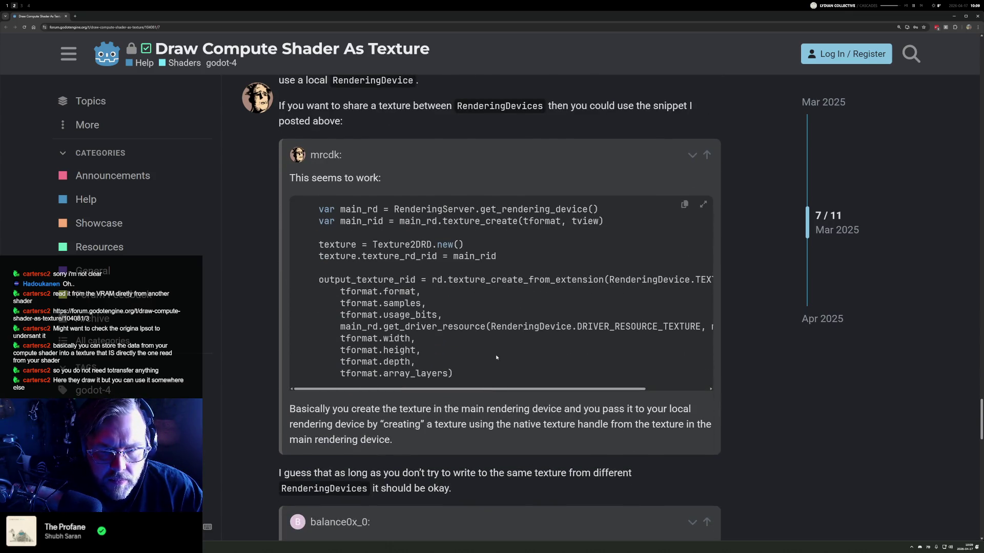
scroll(496, 357, "down", 15)
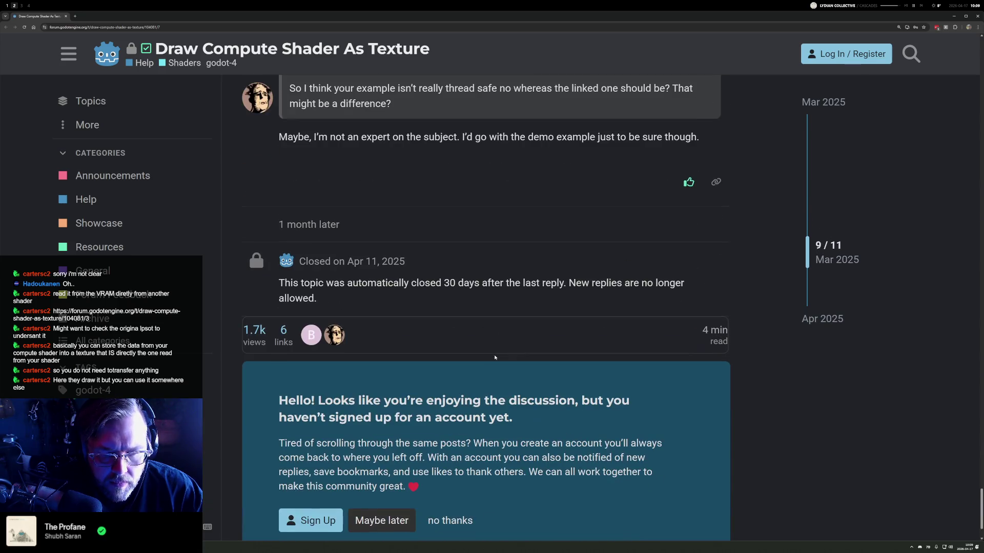
scroll(496, 357, "up", 3)
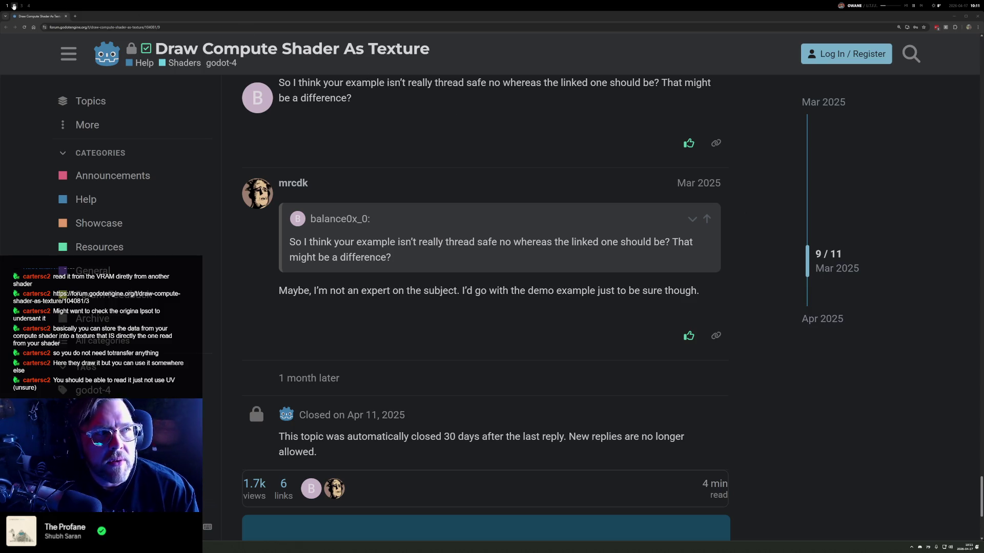
Step: Return to workspace 1 with the Godot particle scene and VS Code
key("super+1")
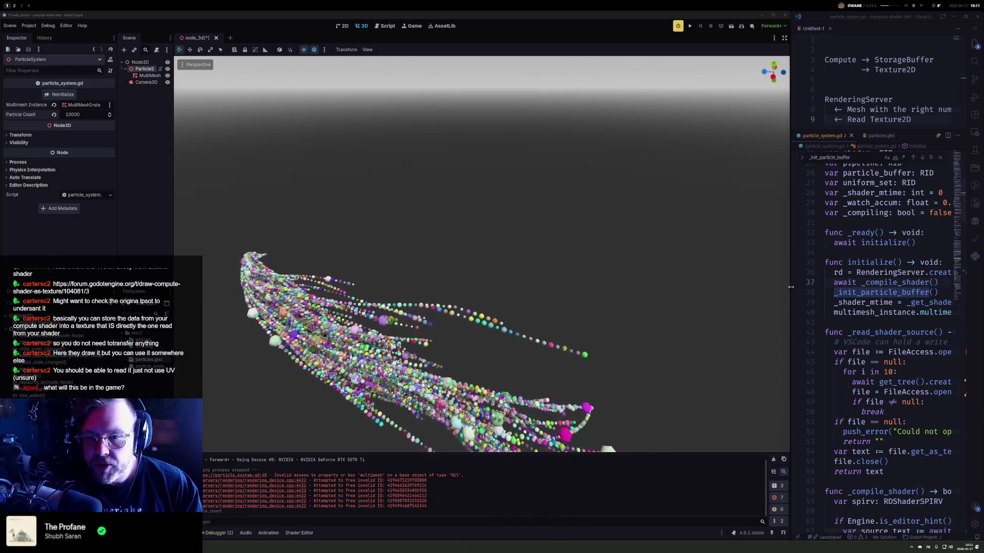
Step: Widen VS Code, then open the gd-proto project from Godot's Project Manager on workspace 3
left_click_drag(728, 390, 629, 289)
key("super+3")
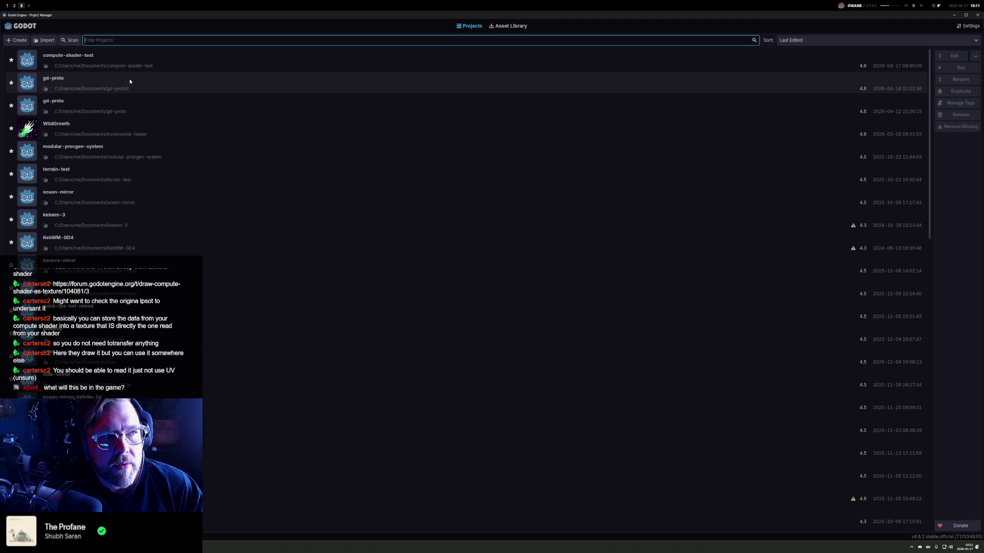
left_click(192, 83)
double_click(487, 85)
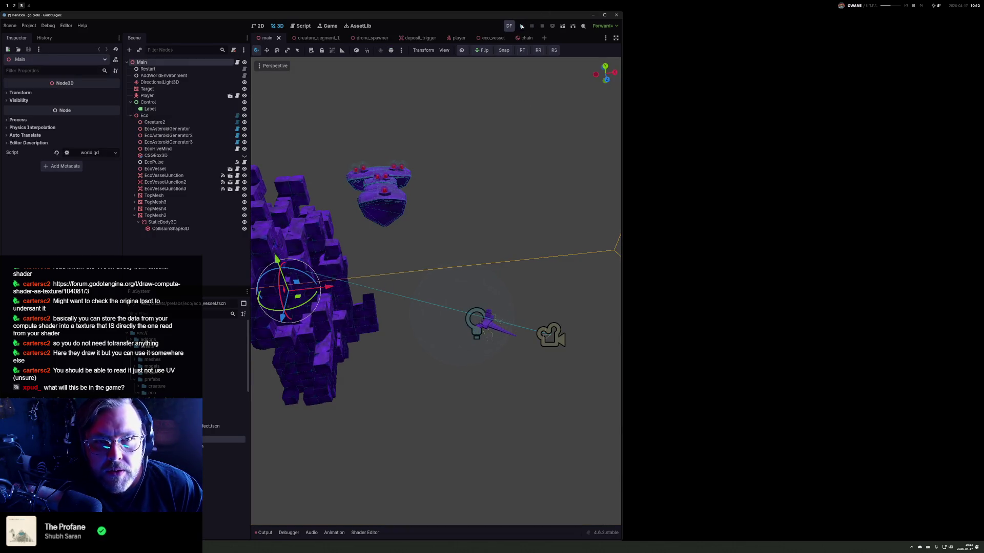
Step: Run the gd-proto game and watch the tentacled creatures drift through space
left_click(522, 26)
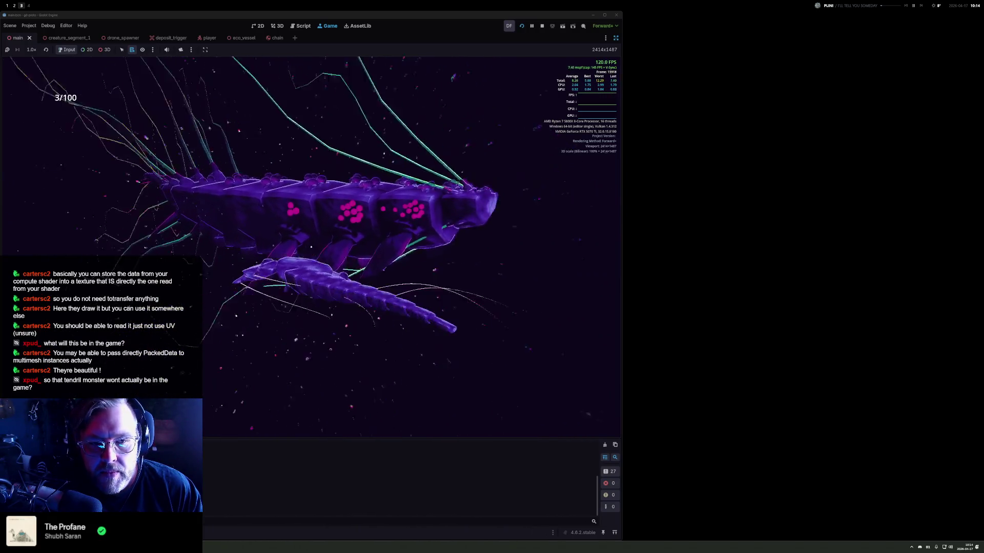
Step: Stop the game and frame Creature2 in the 3D view
left_click(542, 26)
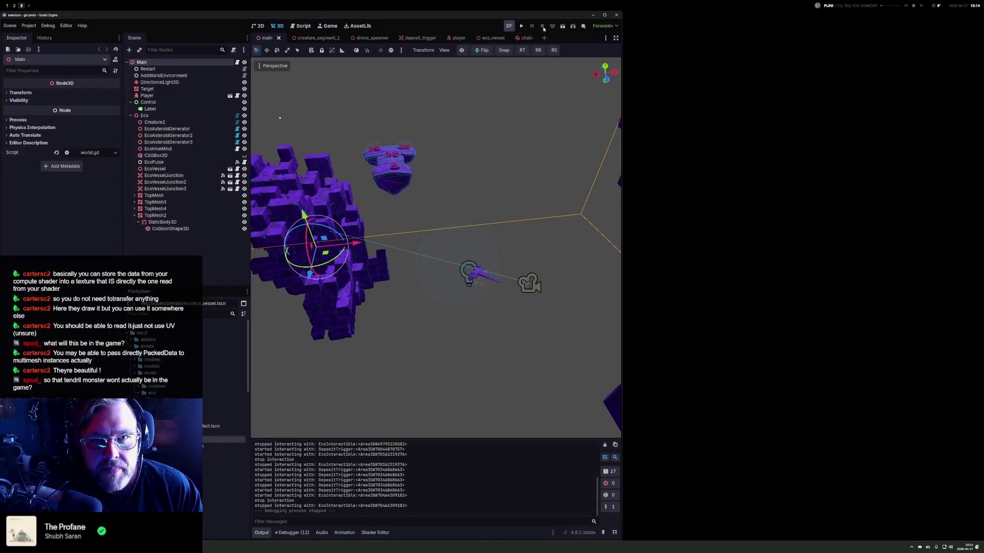
left_click(175, 123)
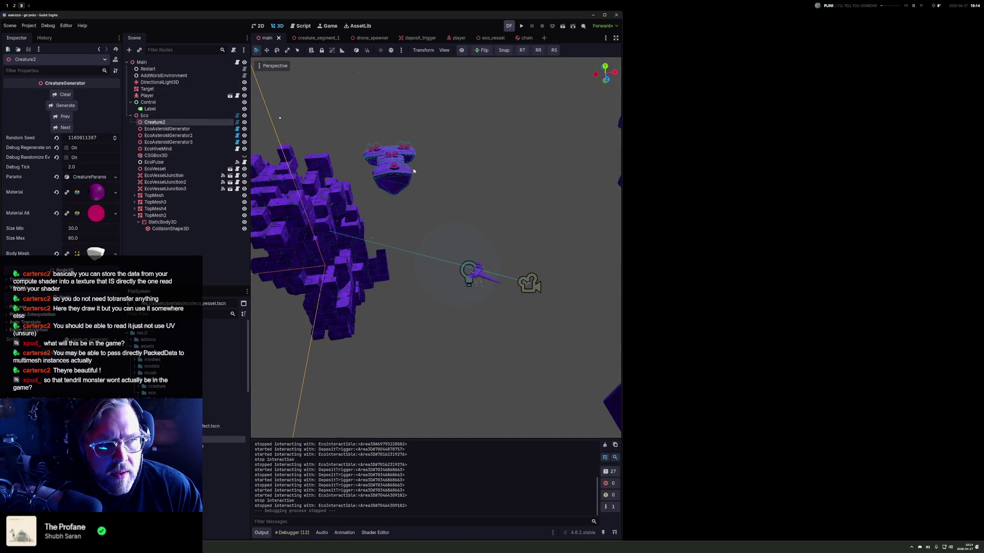
key("f")
left_click_drag(298, 174, 466, 208)
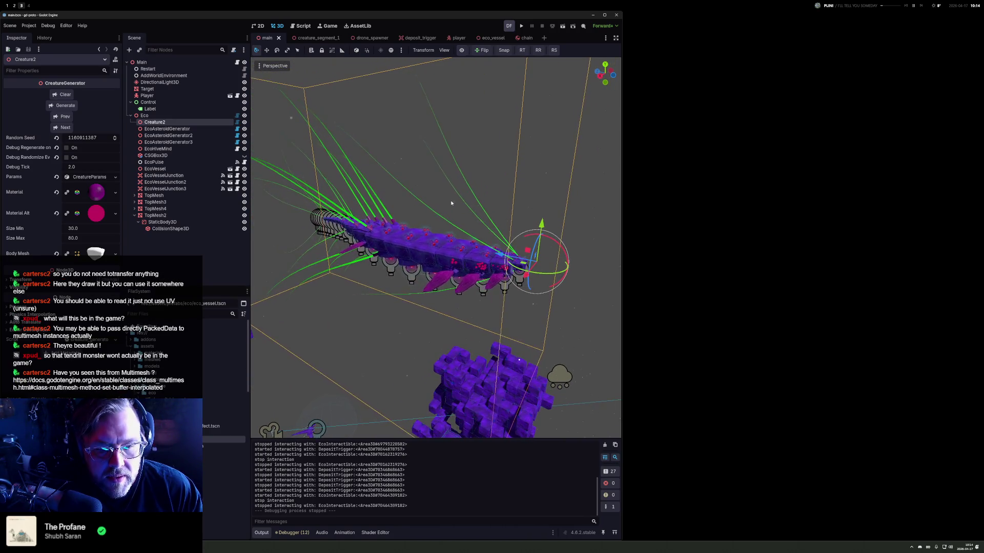
left_click(65, 128)
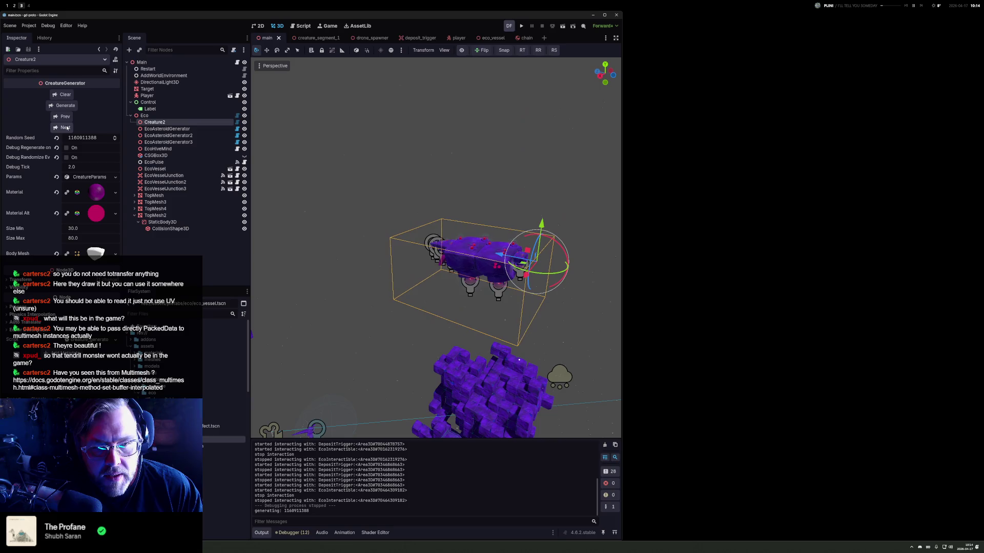
left_click(65, 128)
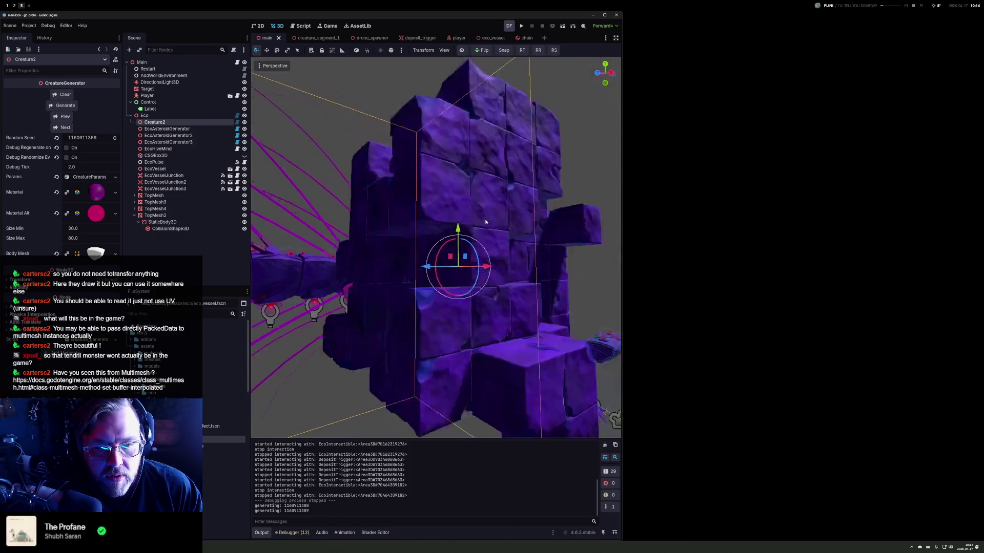
left_click_drag(382, 247, 424, 259)
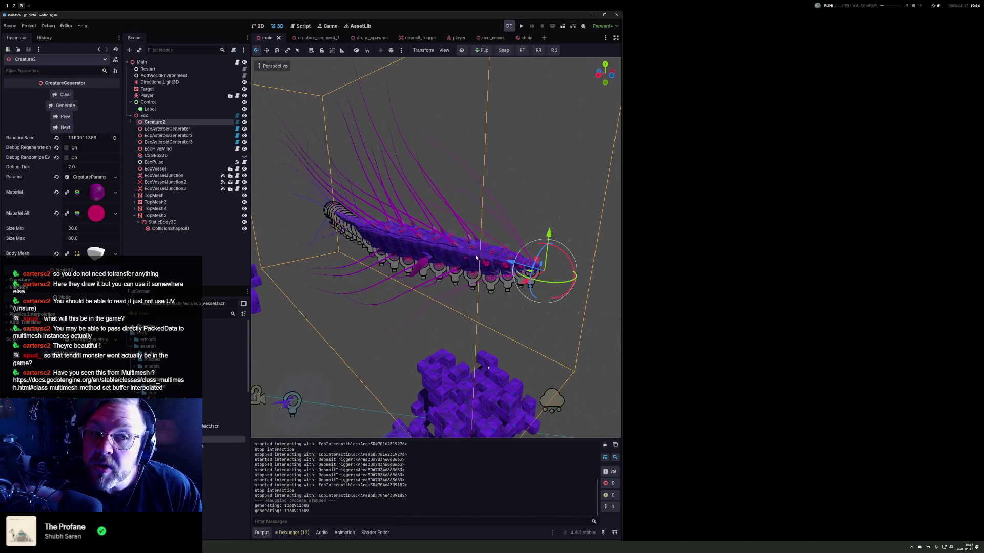
key("super+1")
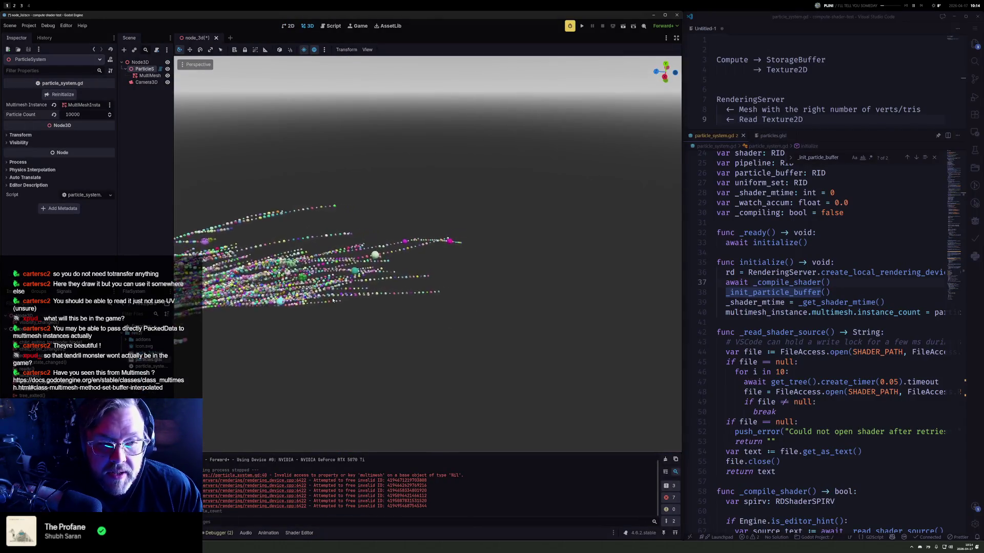
scroll(439, 305, "up", 3)
left_click_drag(413, 308, 358, 314)
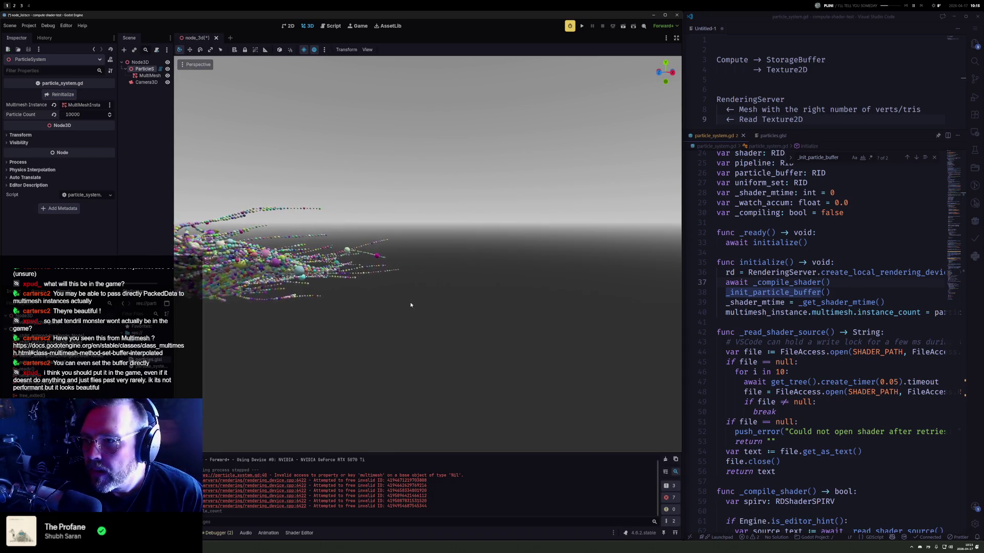
Step: Deselect the particle system and orbit the camera down and around until the swarm fills the viewport
left_click(282, 236)
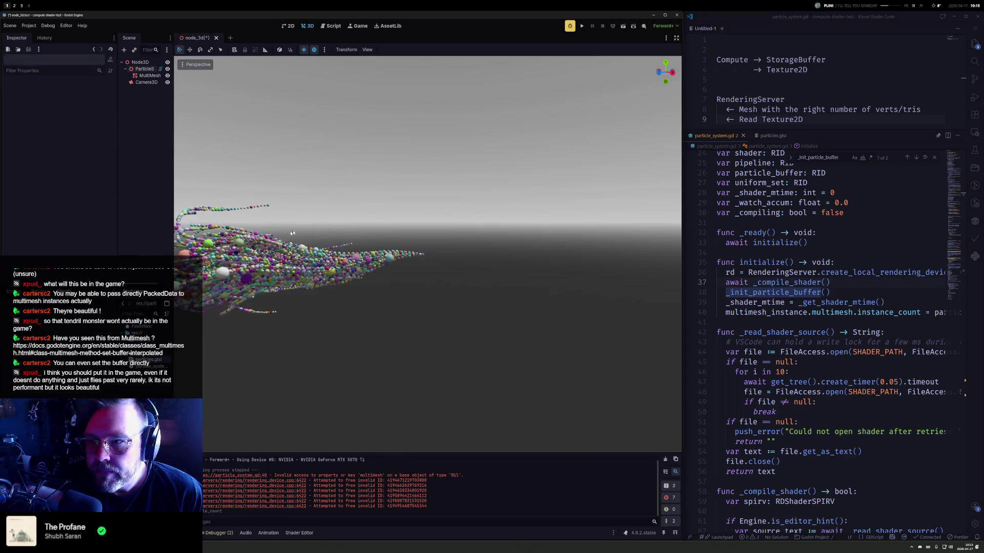
left_click_drag(354, 237, 494, 271)
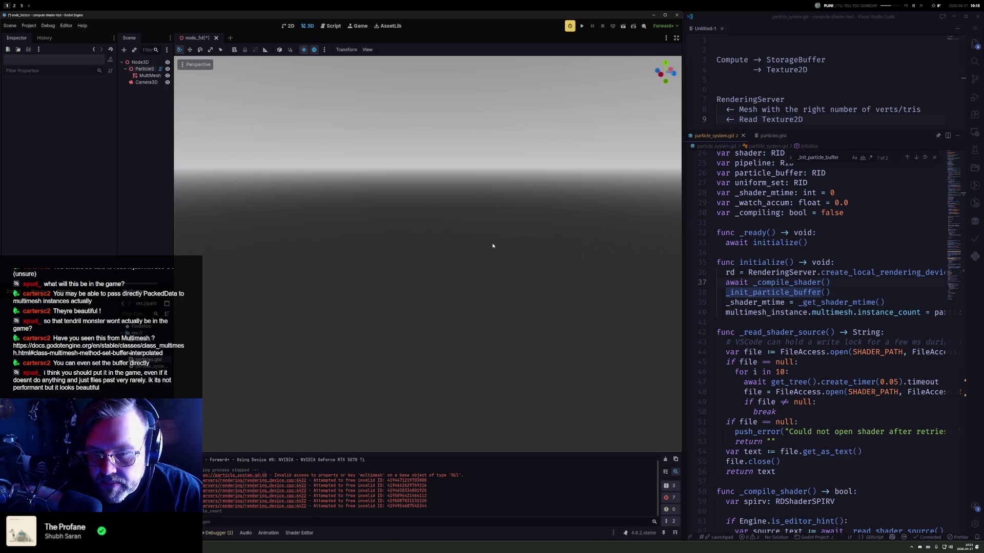
left_click_drag(475, 246, 216, 242)
mouse_move(391, 244)
left_mouse_down()
mouse_move(390, 279)
mouse_move(390, 225)
left_mouse_up()
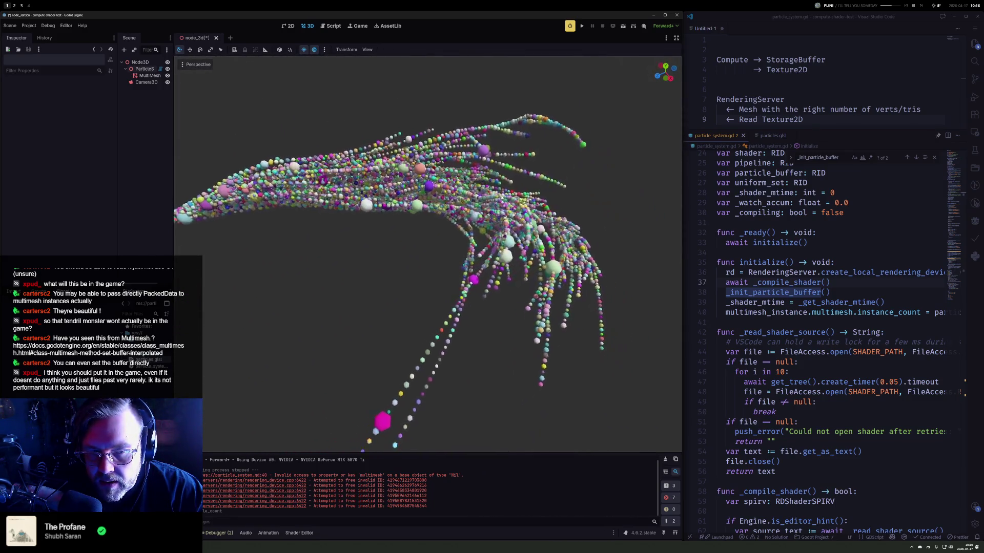
left_click_drag(391, 225, 451, 225)
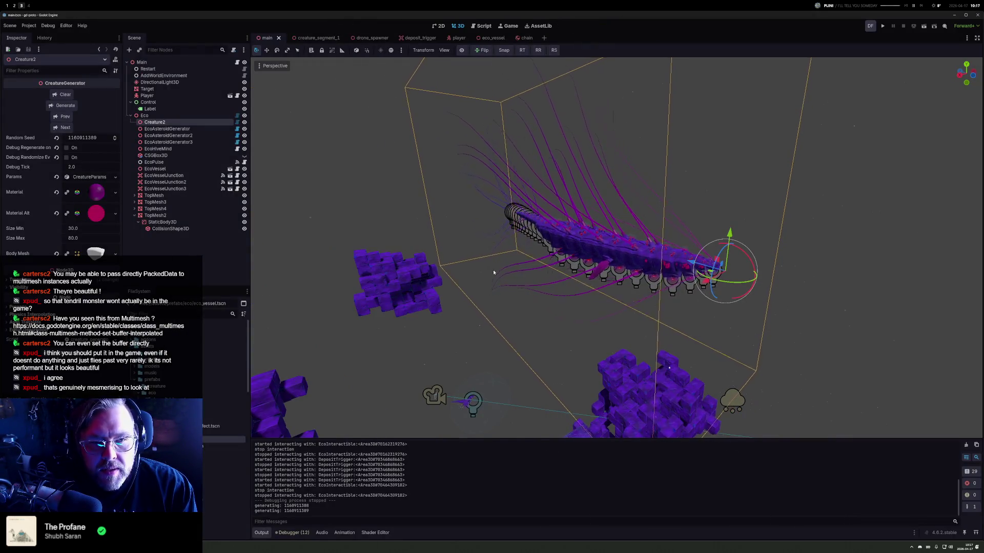
Step: Go to the empty fourth workspace and launch Adobe Photoshop 2025 from the launcher
key("super+2")
key("super+4")
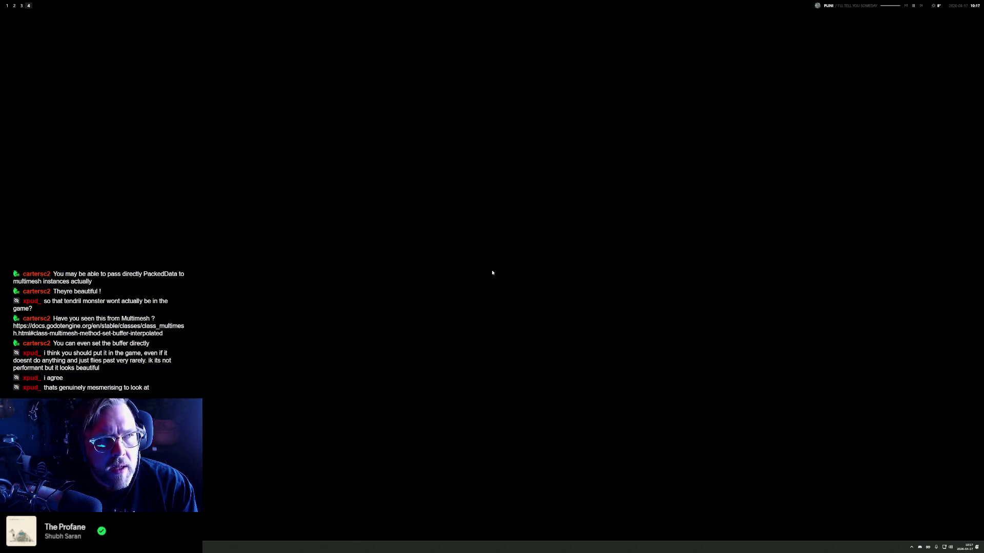
key("alt+space")
type("photosh")
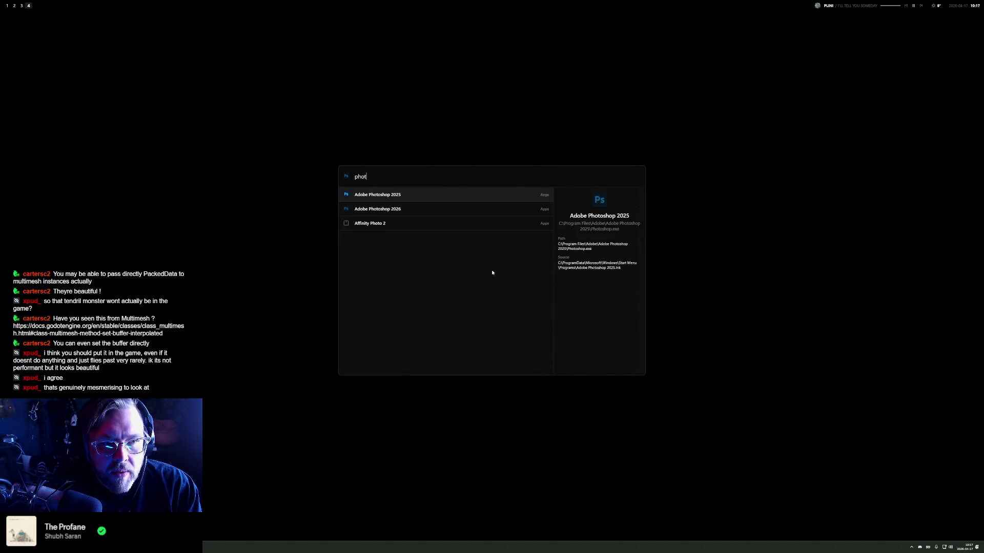
key("Return")
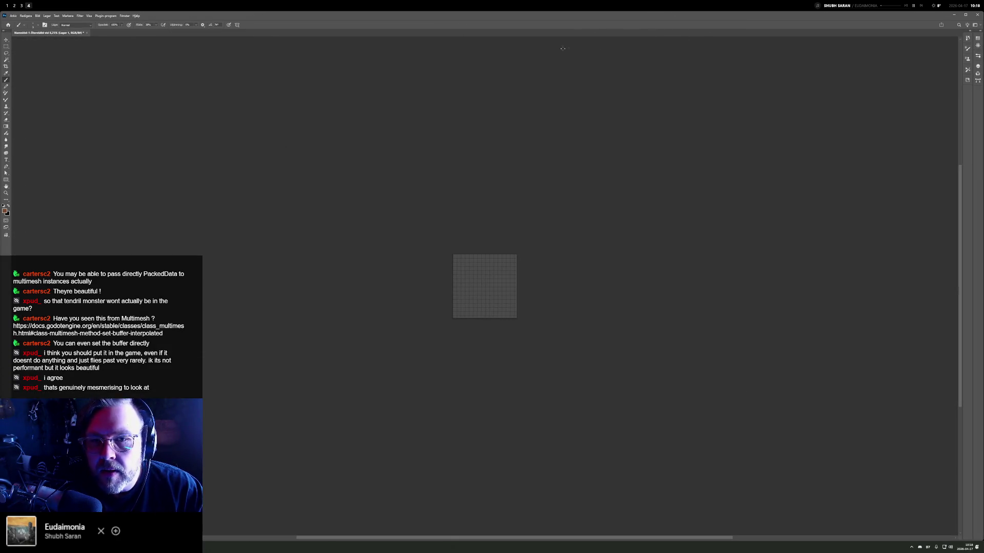
Step: Zoom the grid canvas to fill the document window
left_click(13, 15)
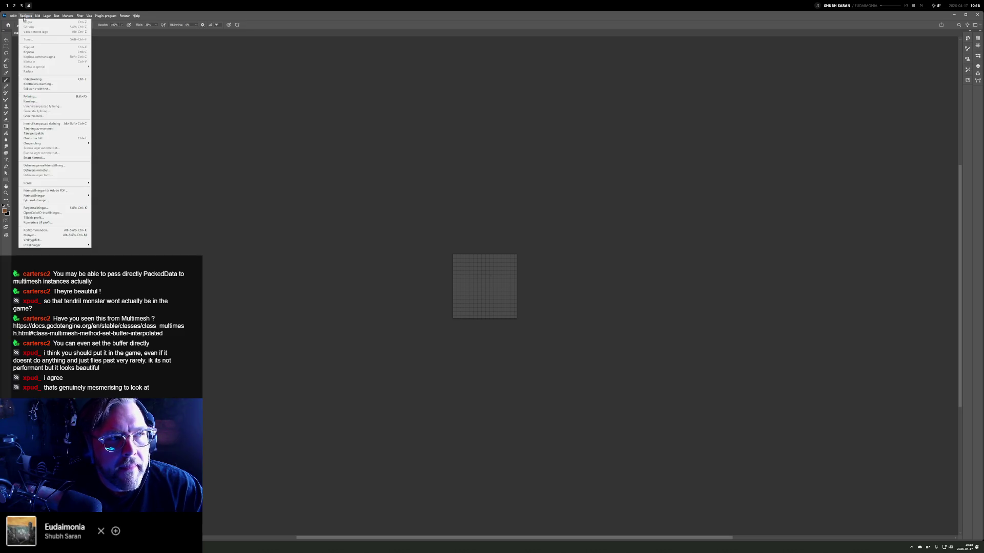
left_click(403, 235)
mouse_move(404, 234)
left_mouse_down()
mouse_move(536, 272)
mouse_move(441, 301)
mouse_move(428, 224)
mouse_move(468, 169)
mouse_move(472, 204)
left_mouse_up()
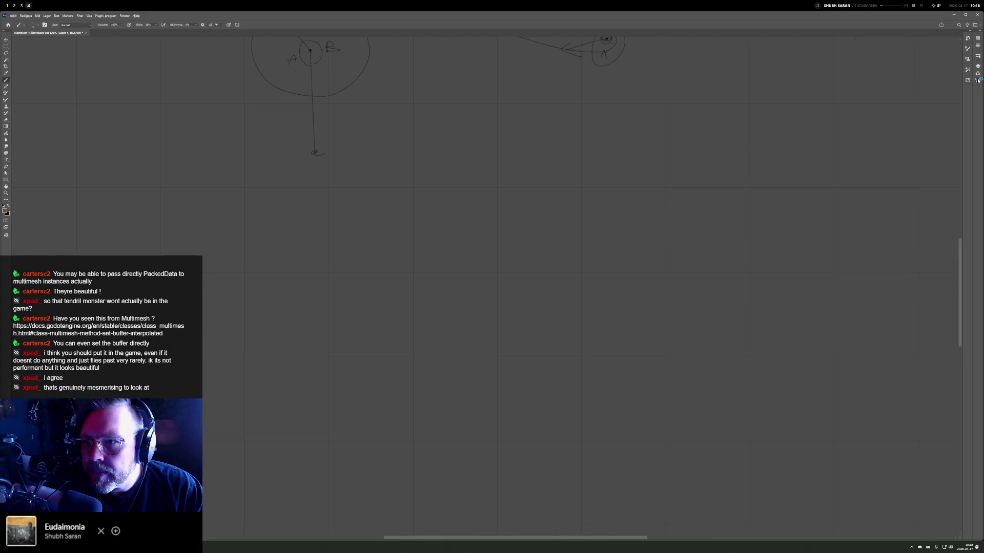
Step: Switch to the Grundläggande workspace layout and delete the old sketch strokes
left_click(974, 25)
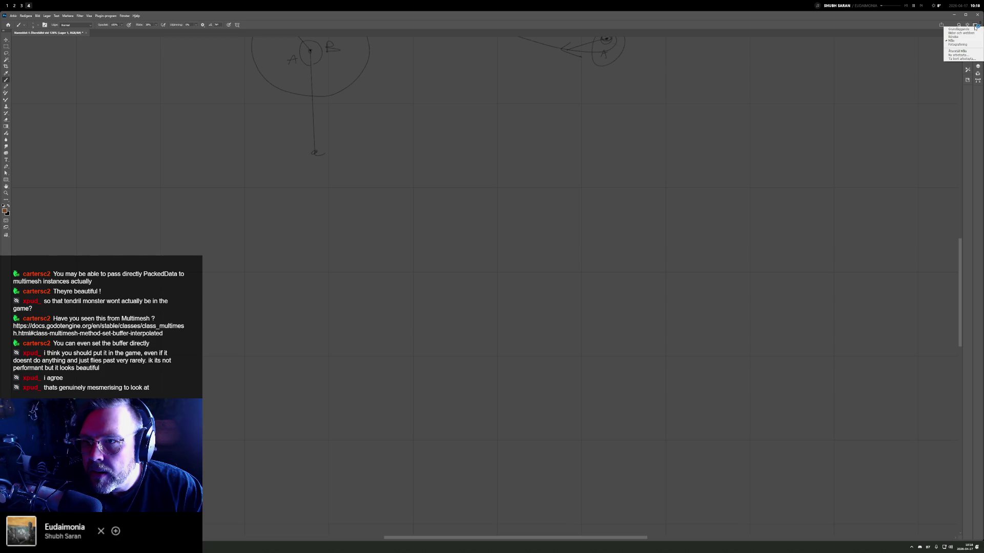
left_click(976, 28)
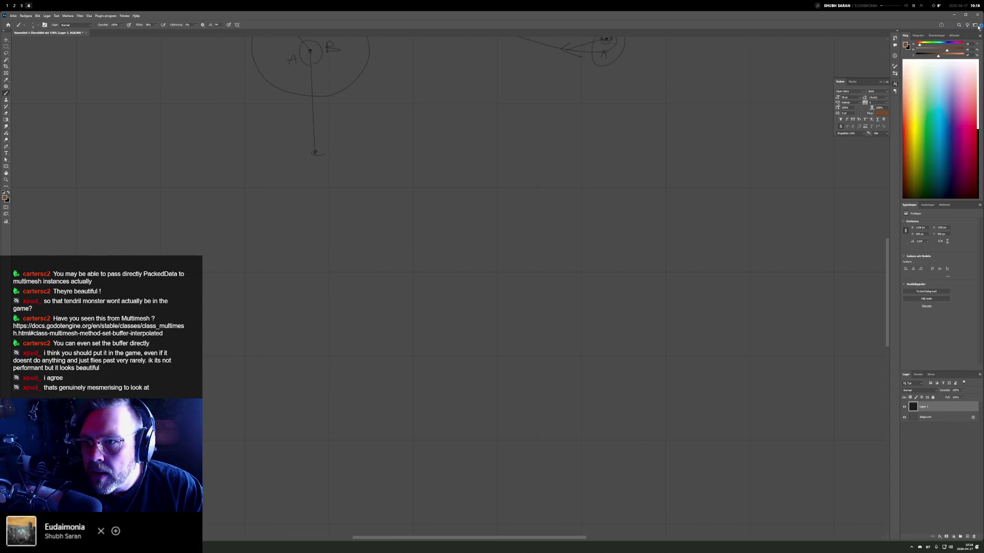
key("Delete")
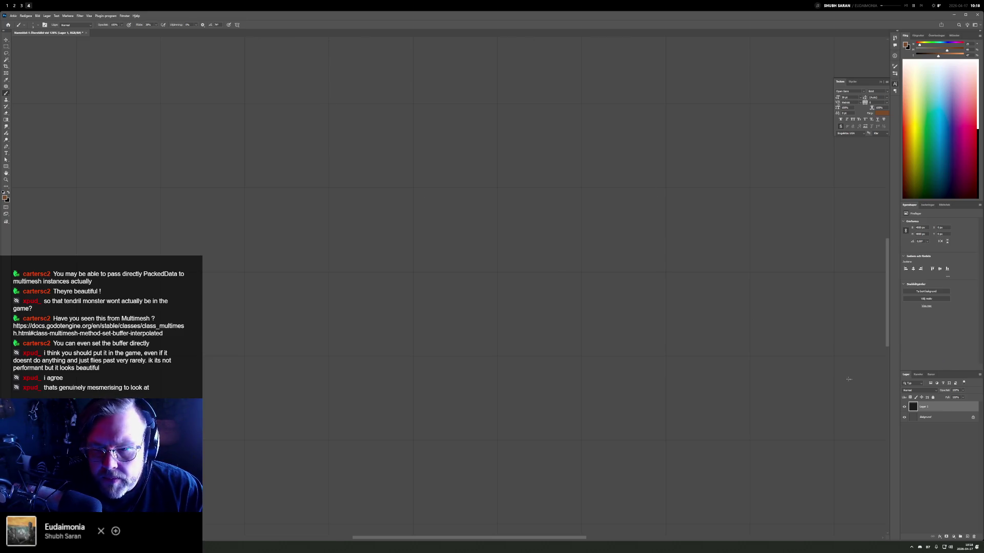
Step: Hide the grid, set black foreground, and paint the dots for vertices 3 and 6 with a resized brush
key("ctrl+apostrophe")
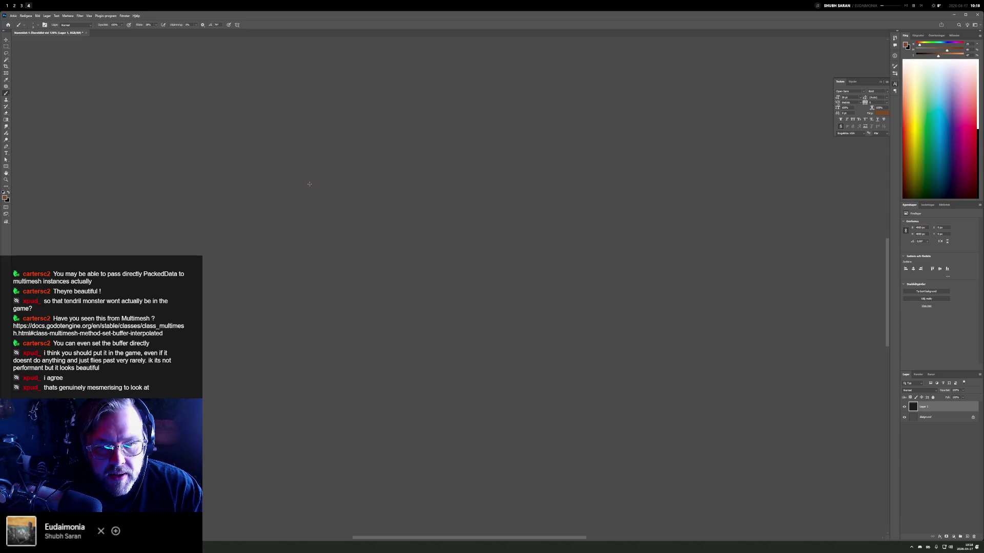
key("x")
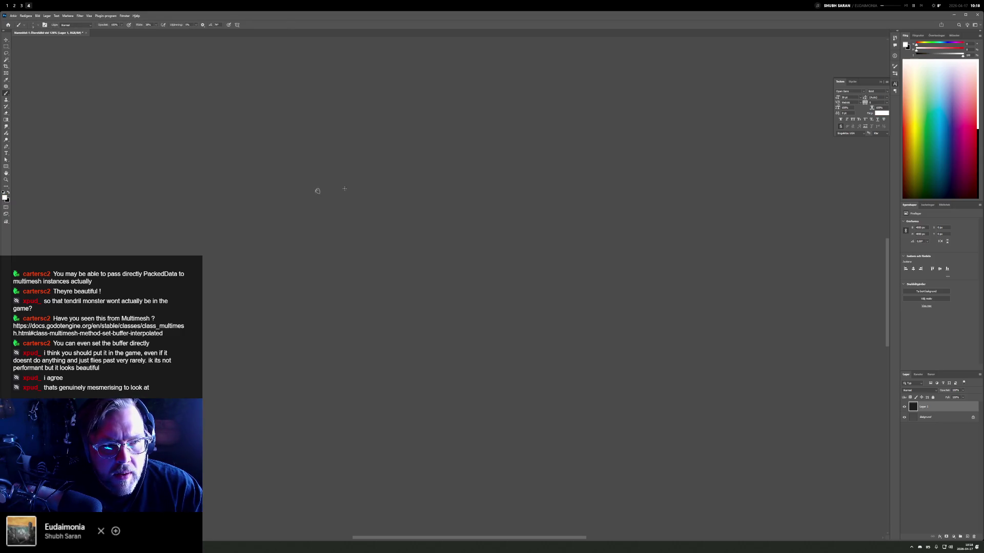
key("d")
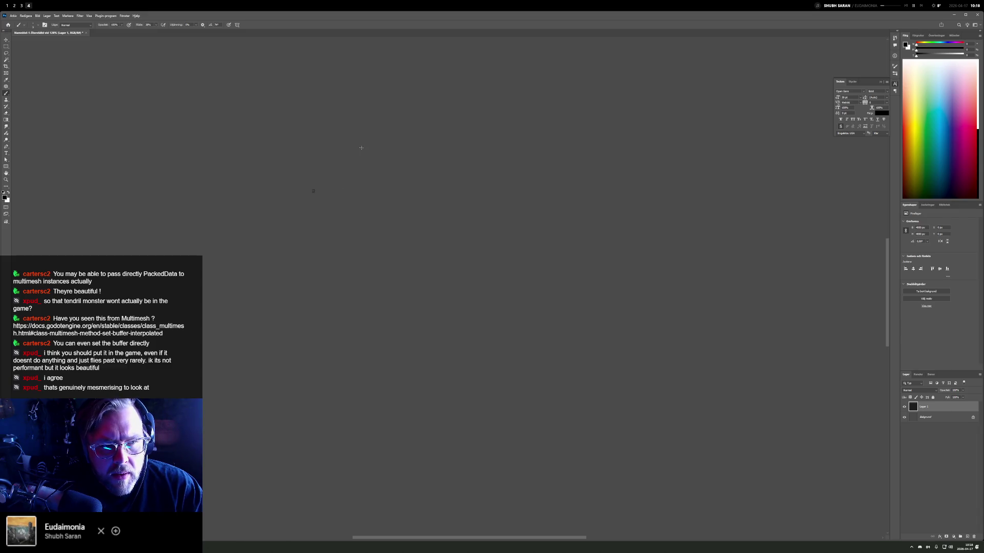
key("bracketright")
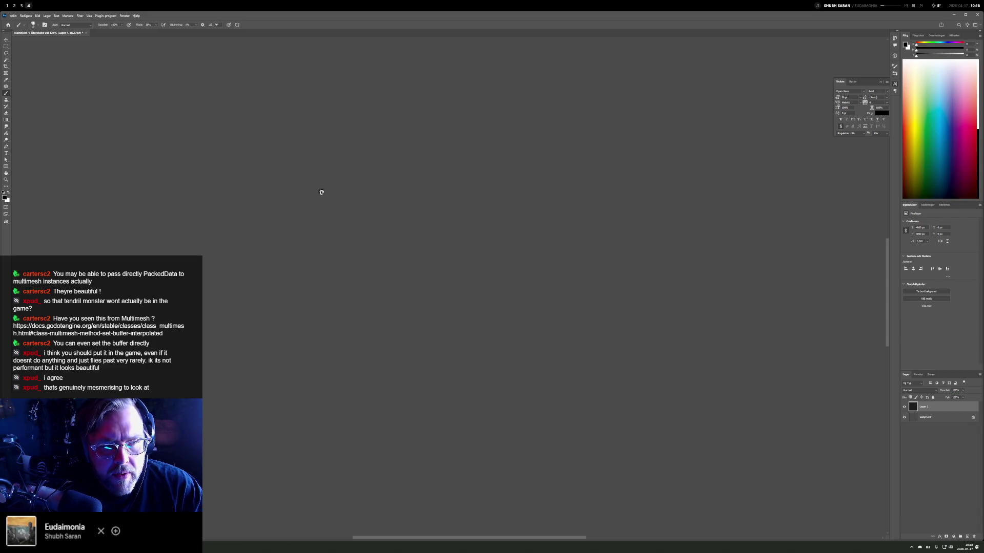
left_click_drag(407, 241, 413, 239)
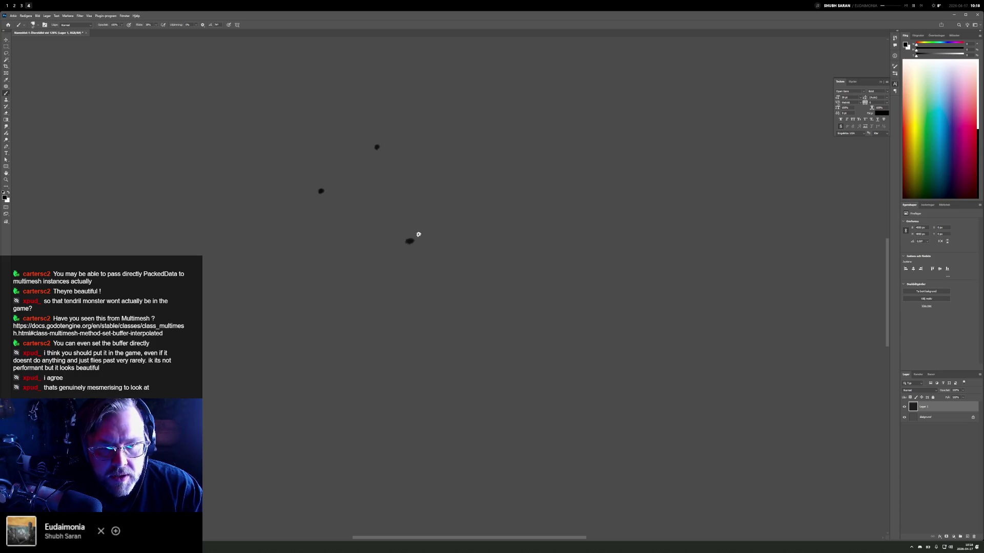
left_click(572, 215)
key("bracketleft")
key("bracketleft")
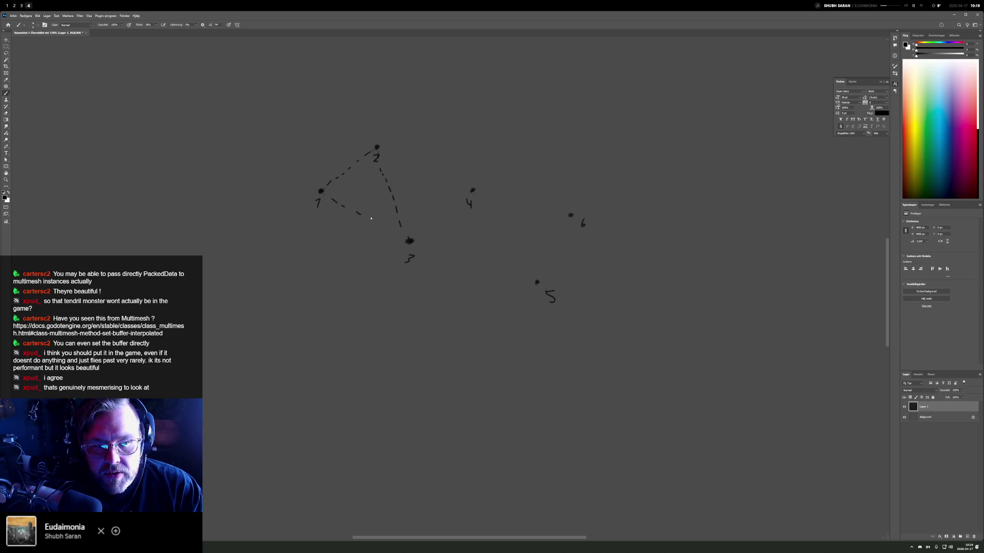
Step: Dash the edge from vertex 2 toward 4 and draw solid edges 4–5, 5–3, 4–6 and 6–5
left_click_drag(389, 153, 406, 159)
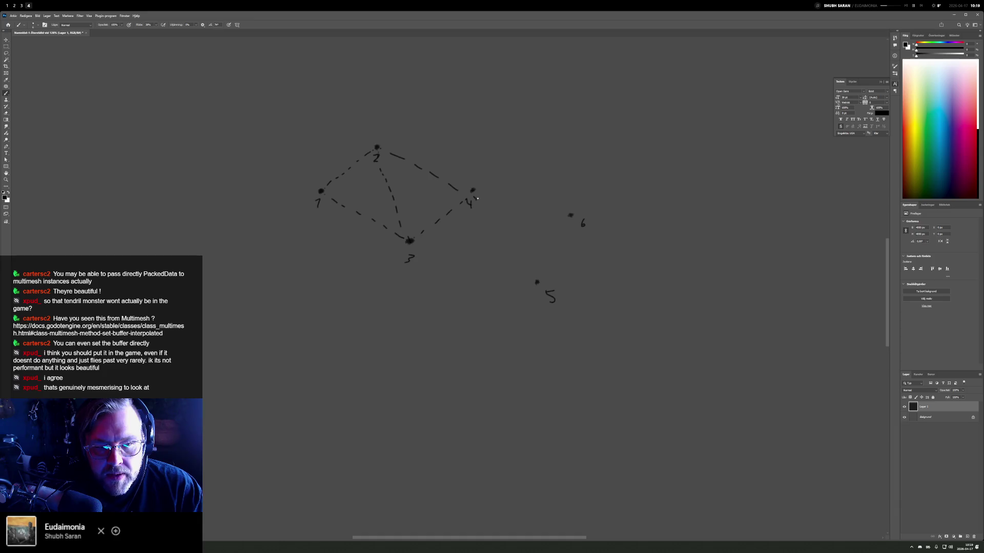
left_click(534, 277, "shift")
left_click(409, 241, "shift")
left_click(570, 218, "shift")
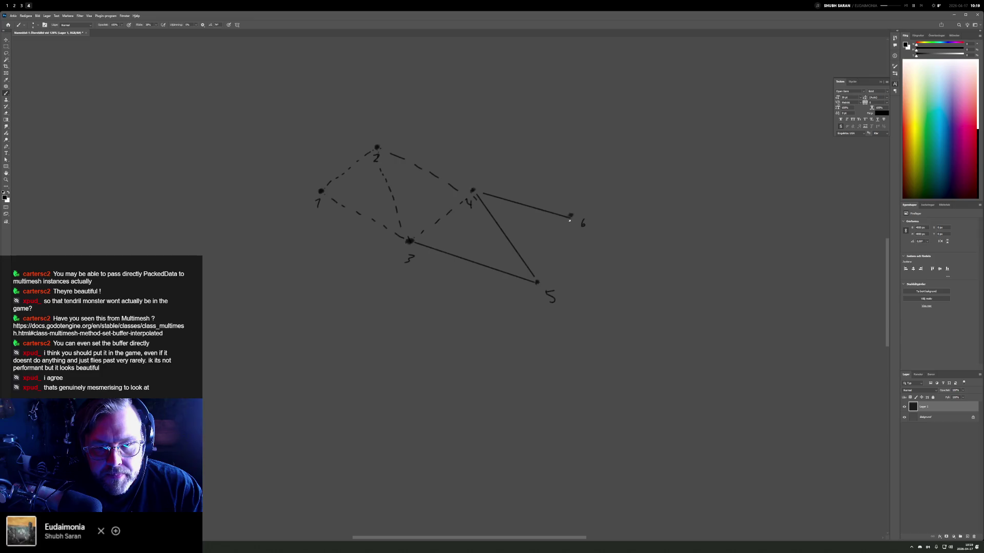
left_click(539, 277, "shift")
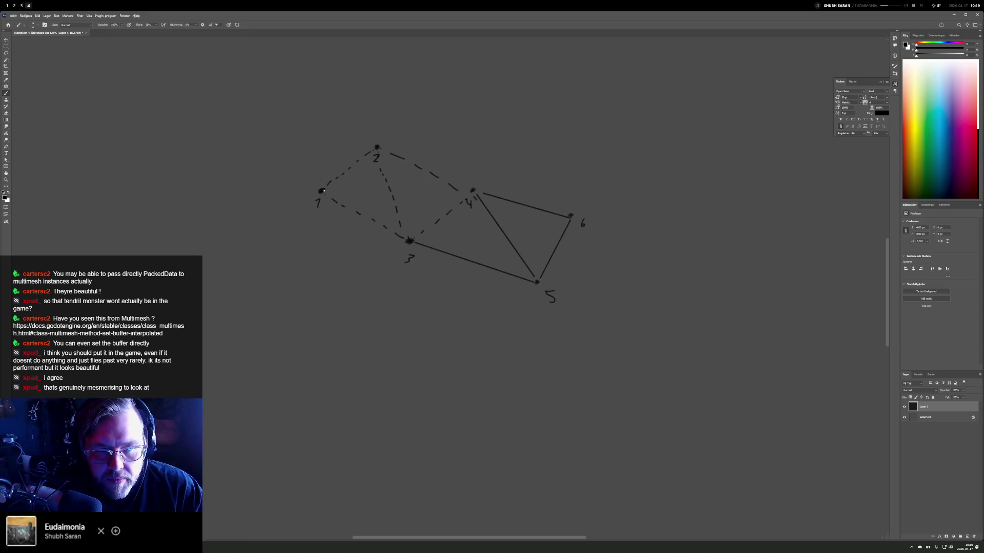
Step: Pan the canvas and draw a large square with four straight brush edges
scroll(303, 197, "up", 2)
scroll(302, 198, "left", 5)
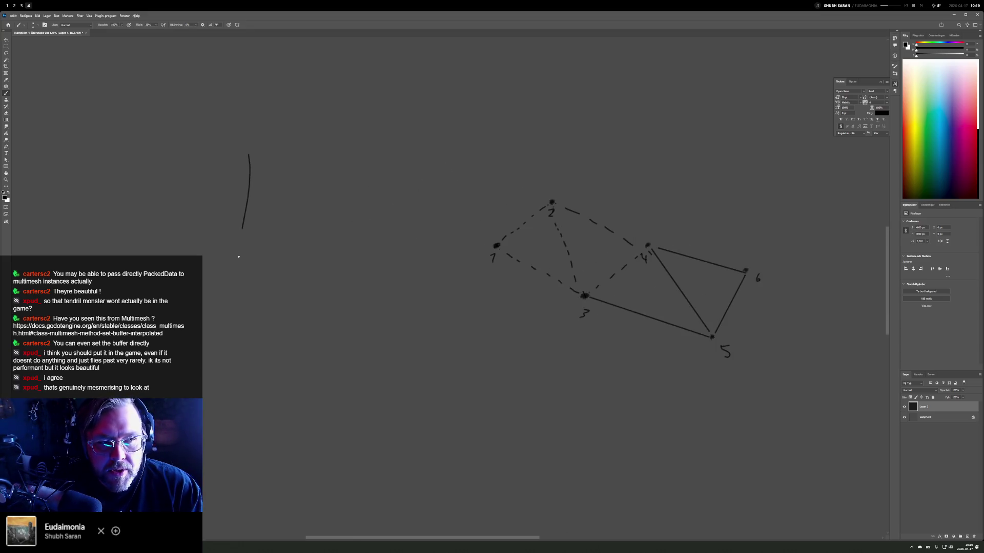
left_click(216, 302, "shift")
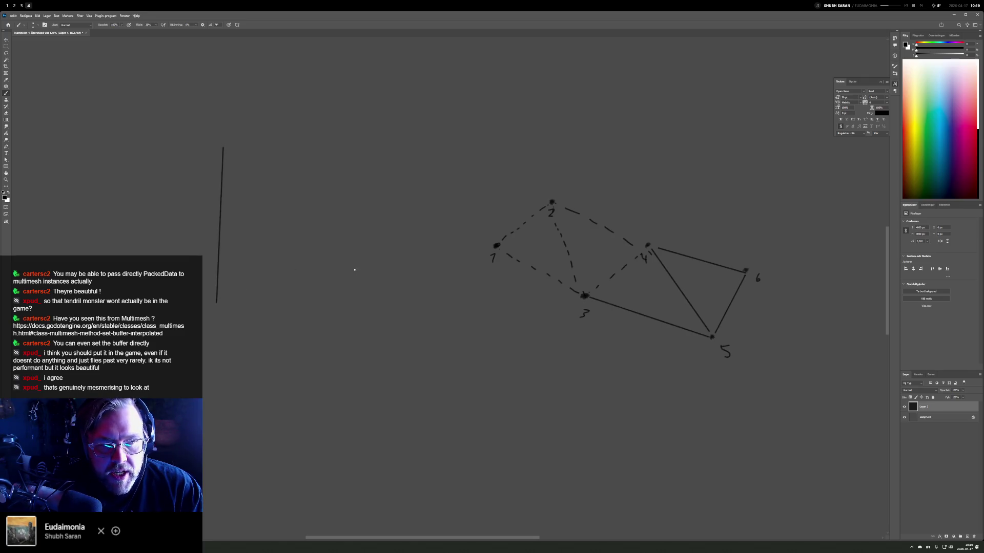
left_click(415, 303, "shift")
left_click(413, 140, "shift")
left_click(221, 142, "shift")
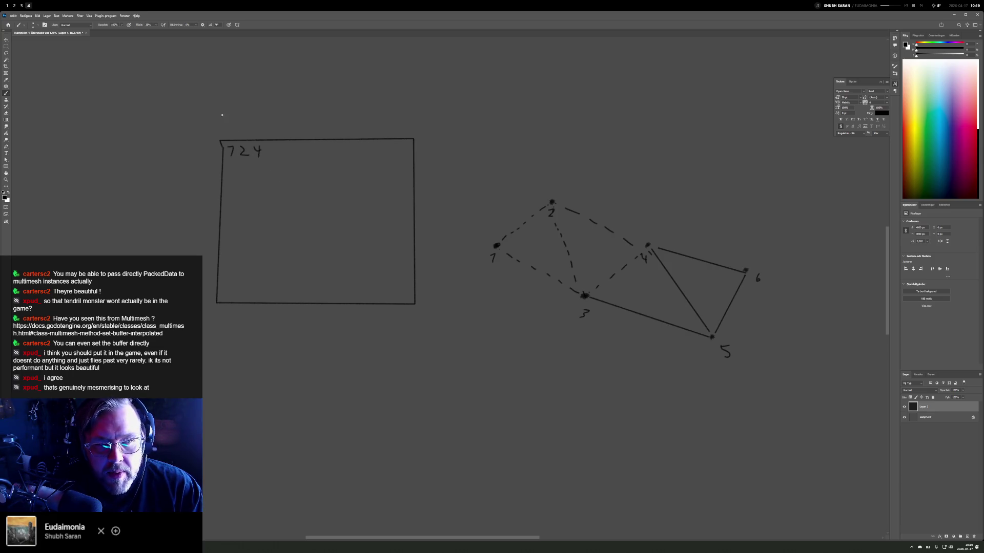
Step: Draw a long thin strip above the square split into two rows, undoing a stray circle
left_click(625, 108, "shift")
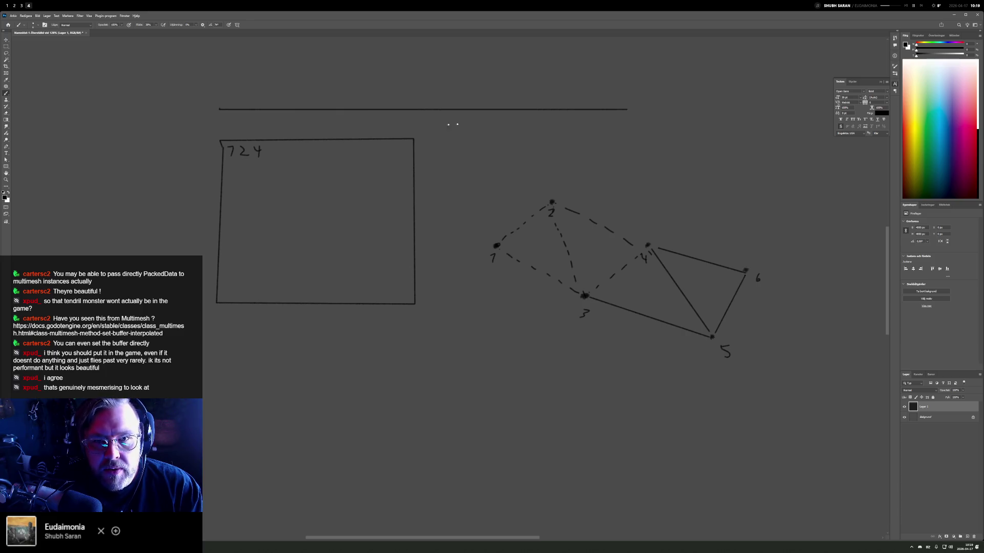
mouse_move(218, 108)
left_mouse_down()
mouse_move(219, 124)
mouse_move(626, 118)
left_mouse_up()
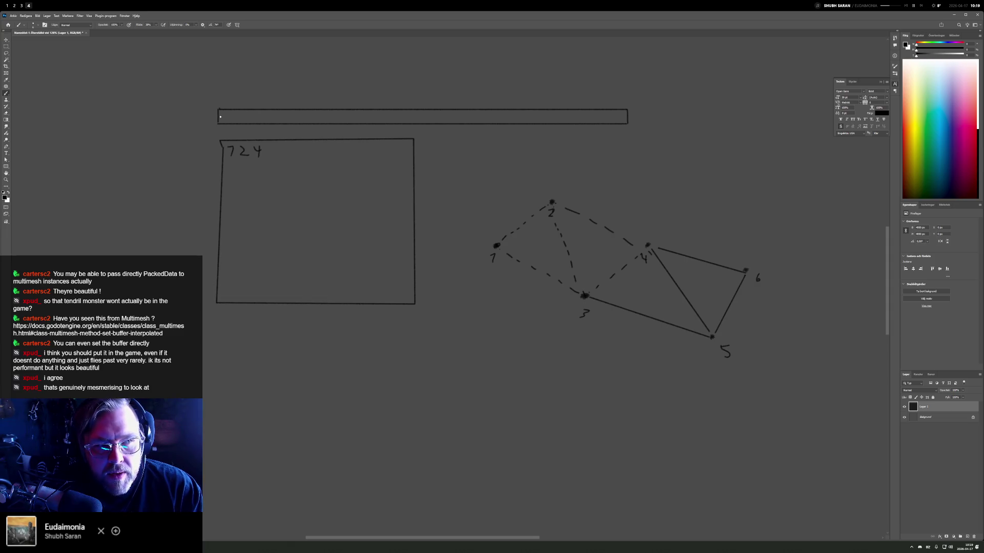
left_click_drag(218, 116, 626, 118)
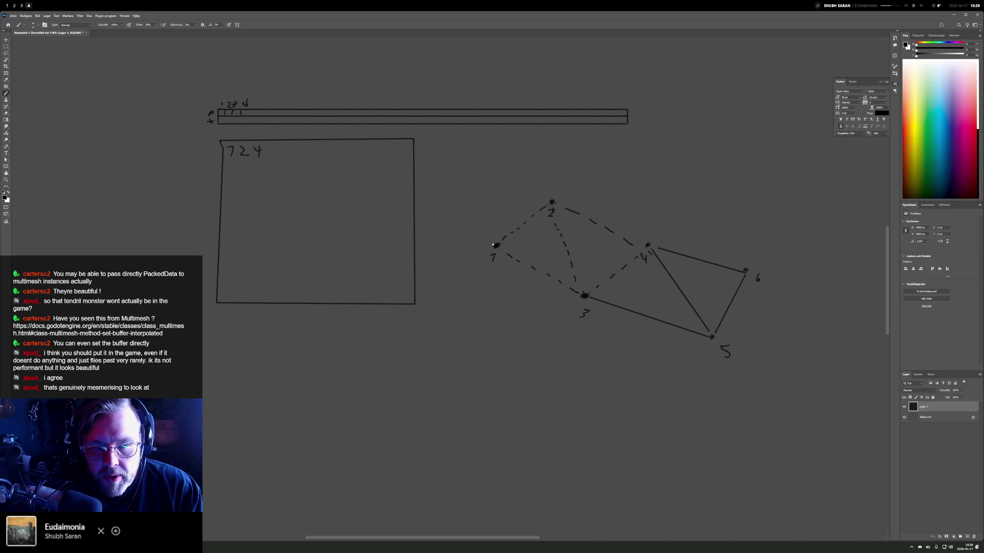
left_click_drag(498, 244, 496, 244)
key("ctrl+z")
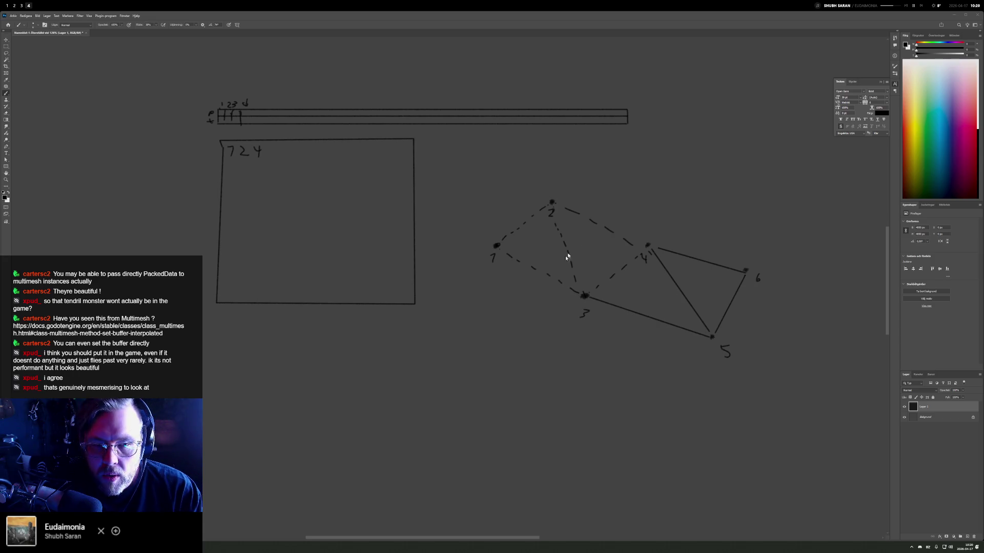
scroll(534, 292, "down", 5)
Step: Sketch a CS box with an arrow pointing right to an SB box
scroll(419, 231, "left", 3)
left_click_drag(335, 215, 354, 224)
key("ctrl+z")
mouse_move(331, 265)
left_mouse_down()
mouse_move(399, 237)
mouse_move(379, 217)
mouse_move(328, 217)
mouse_move(372, 249)
left_mouse_up()
left_click_drag(437, 240, 436, 251)
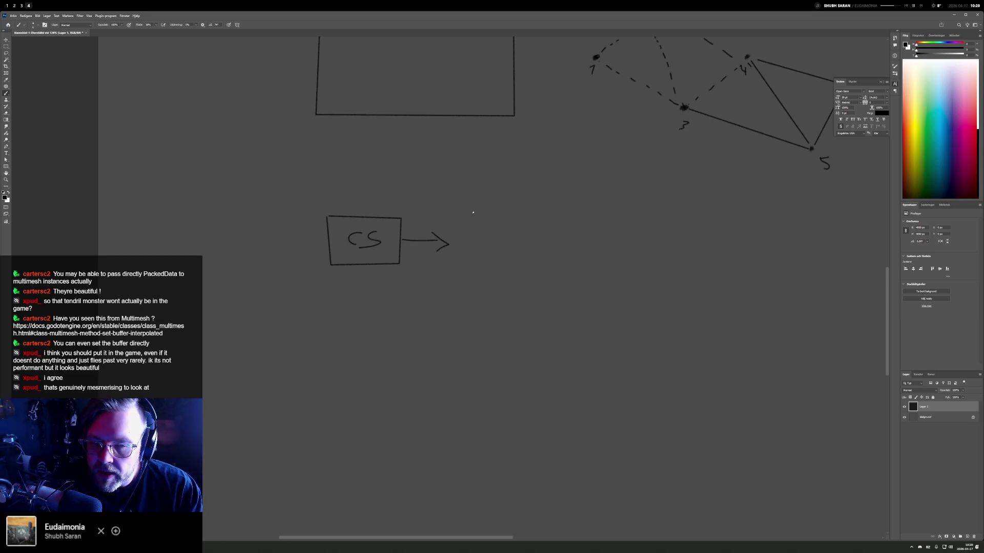
mouse_move(464, 204)
left_mouse_down()
mouse_move(463, 236)
mouse_move(504, 237)
mouse_move(503, 204)
mouse_move(472, 228)
mouse_move(484, 226)
left_mouse_up()
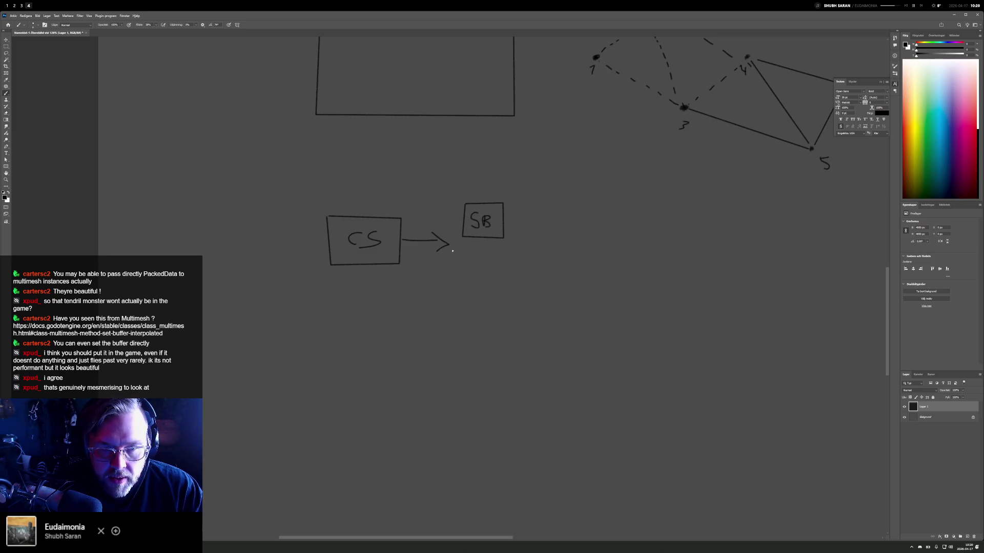
Step: Draw a T box below SB and start its letter, undoing an overlong stroke
left_click(504, 246, "shift")
left_click(501, 287, "shift")
left_click(459, 285, "shift")
left_click(459, 247, "shift")
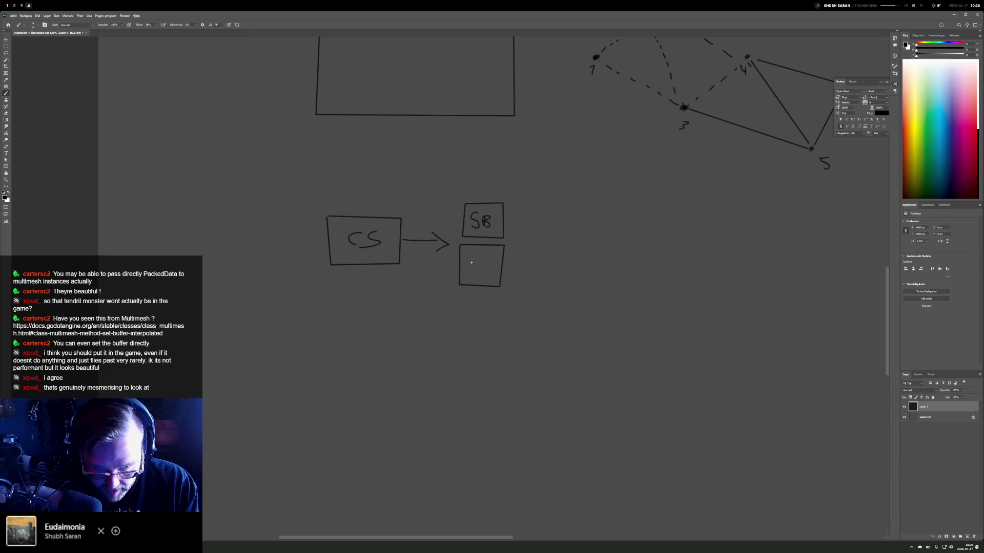
mouse_move(465, 258)
left_mouse_down()
mouse_move(487, 259)
mouse_move(478, 276)
left_mouse_up()
key("ctrl+z")
Step: In full-screen view, add curves from the square's corner and SB, then undo the extra strokes
key("ctrl+minus")
key("ctrl+minus")
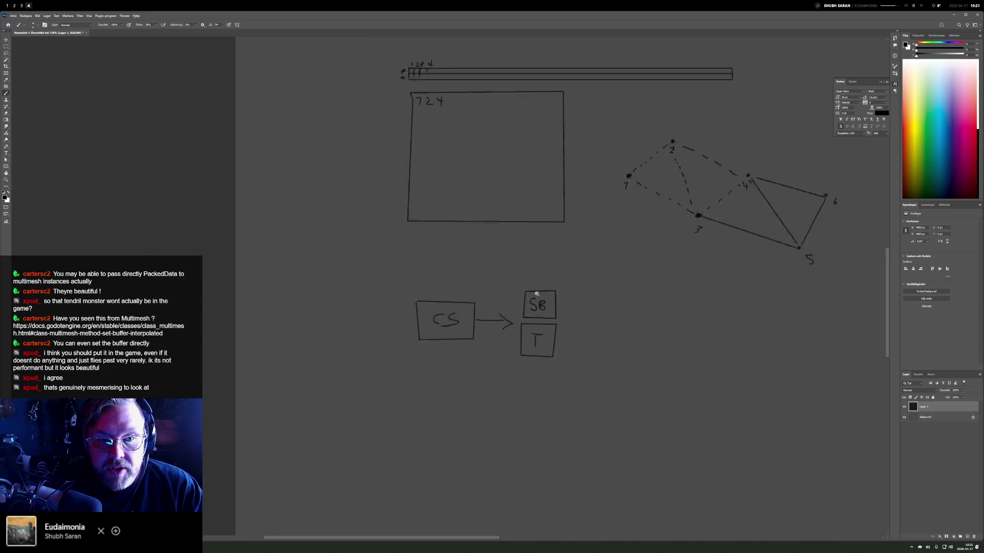
key("f")
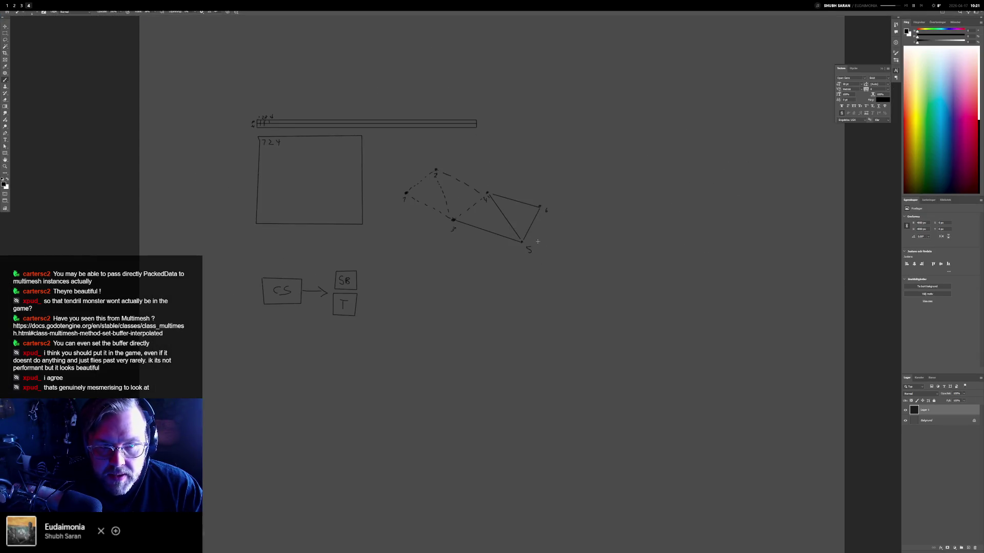
mouse_move(362, 224)
left_mouse_down()
mouse_move(375, 237)
mouse_move(360, 299)
left_mouse_up()
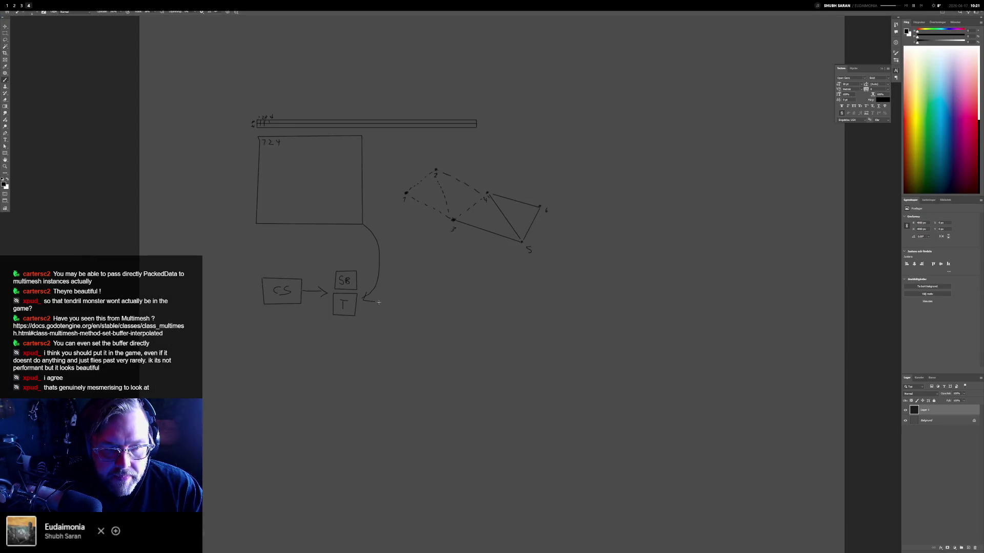
left_click_drag(364, 229, 369, 228)
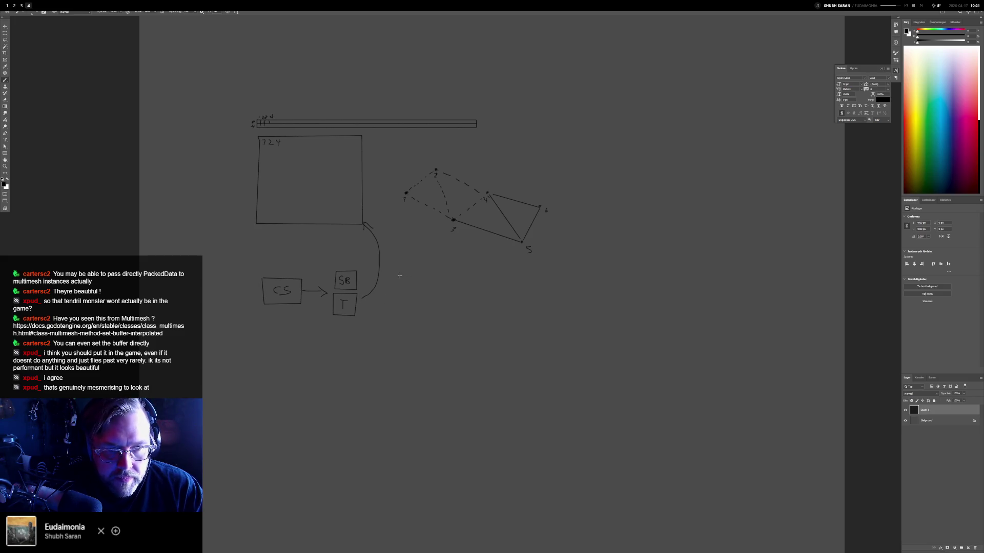
mouse_move(357, 279)
left_mouse_down()
mouse_move(364, 270)
mouse_move(341, 248)
left_mouse_up()
mouse_move(260, 251)
left_mouse_down()
mouse_move(332, 236)
mouse_move(263, 237)
mouse_move(322, 244)
left_mouse_up()
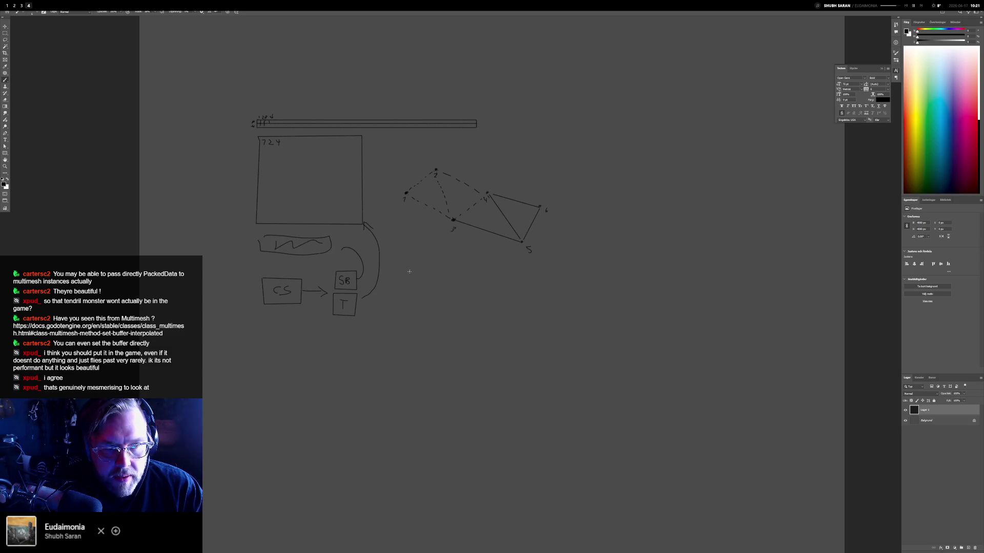
left_click_drag(361, 306, 392, 117)
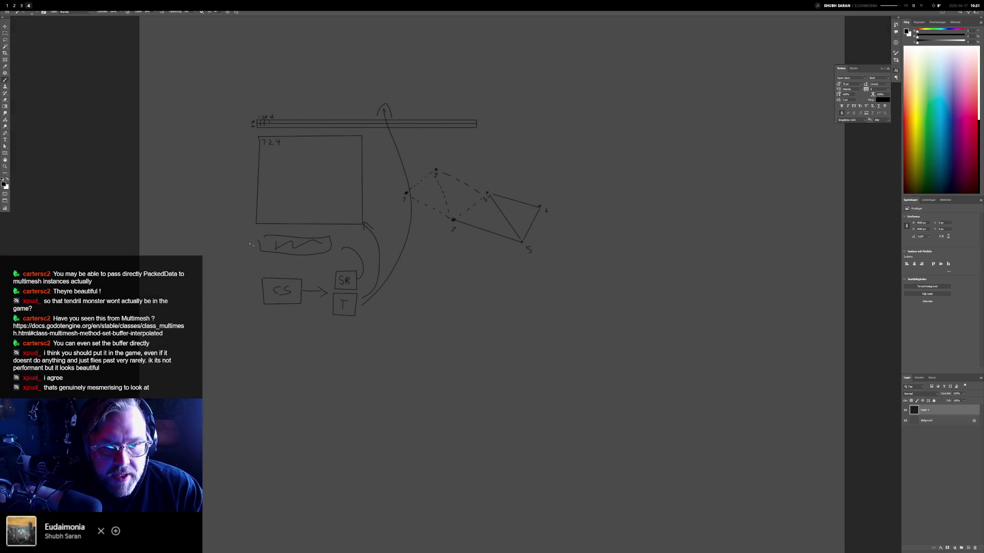
mouse_move(250, 231)
left_mouse_down()
mouse_move(272, 311)
mouse_move(338, 288)
mouse_move(361, 239)
mouse_move(247, 231)
left_mouse_up()
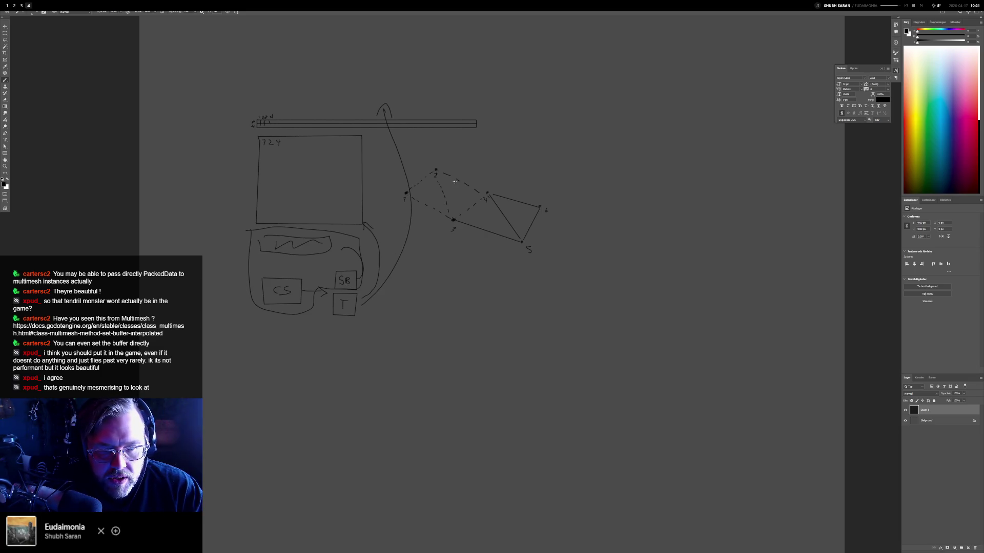
key("ctrl+z")
key("ctrl+z")
key("ctrl+z")
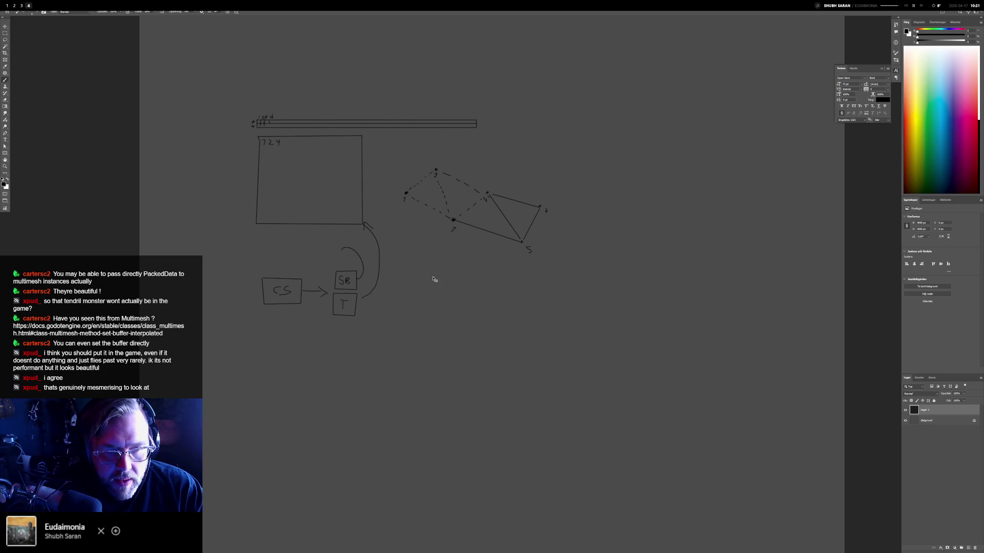
key("ctrl+z")
key("ctrl+z")
Step: Zoom in and draw the M box, removing the arrowhead hook
key("ctrl+plus")
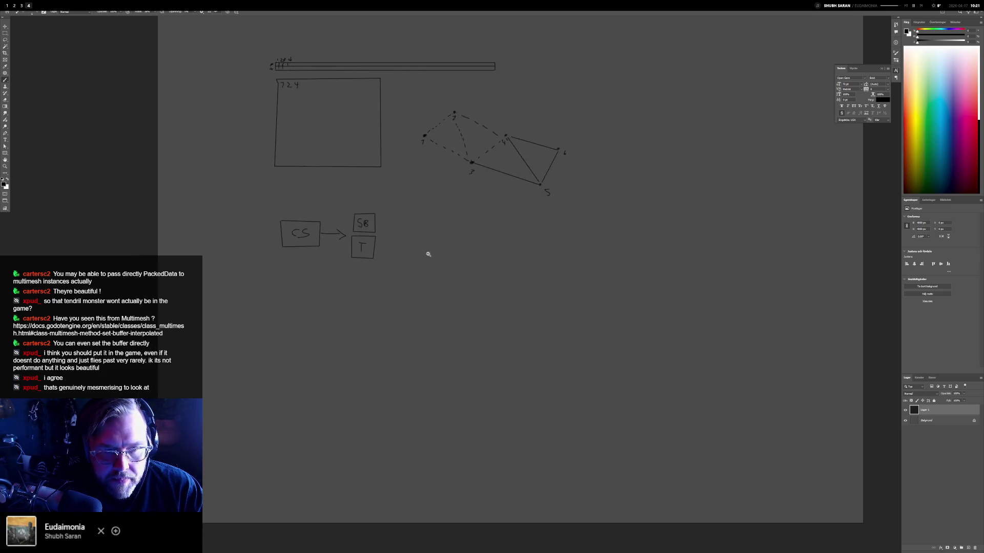
mouse_move(387, 160)
left_mouse_down()
mouse_move(418, 178)
mouse_move(384, 153)
mouse_move(422, 176)
mouse_move(459, 111)
mouse_move(463, 127)
left_mouse_up()
key("ctrl+z")
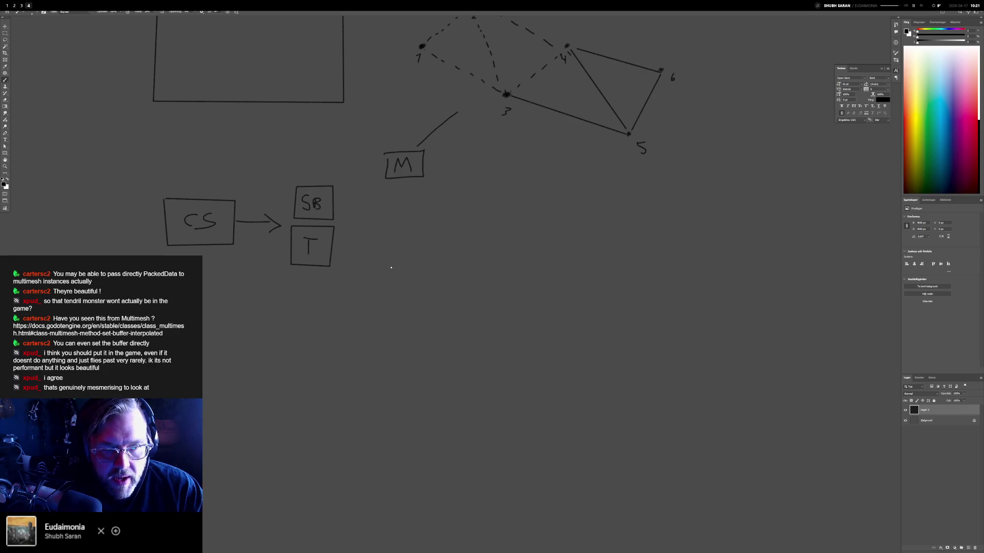
Step: Draw curves from M and T meeting at an MR label, then box the label
left_click_drag(437, 161, 492, 211)
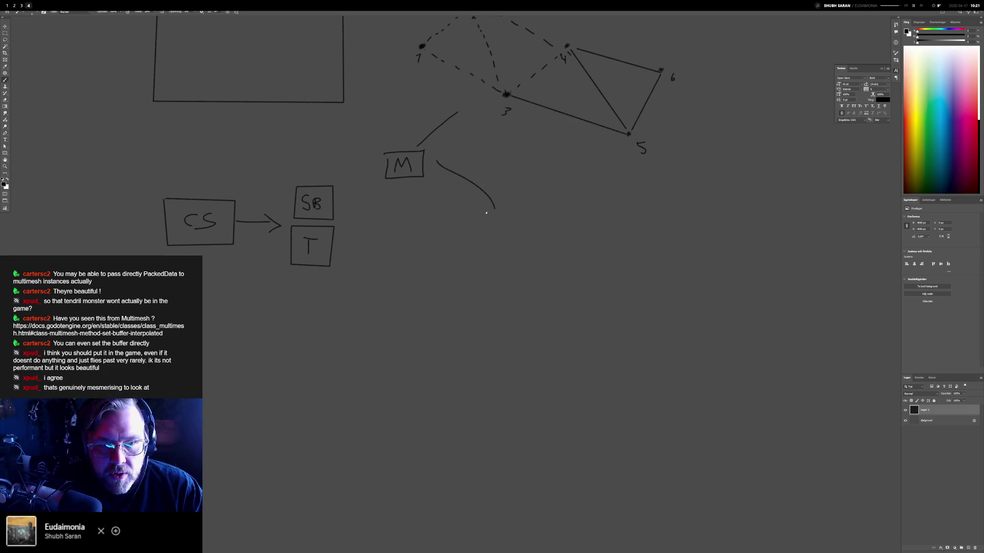
left_click_drag(378, 251, 499, 219)
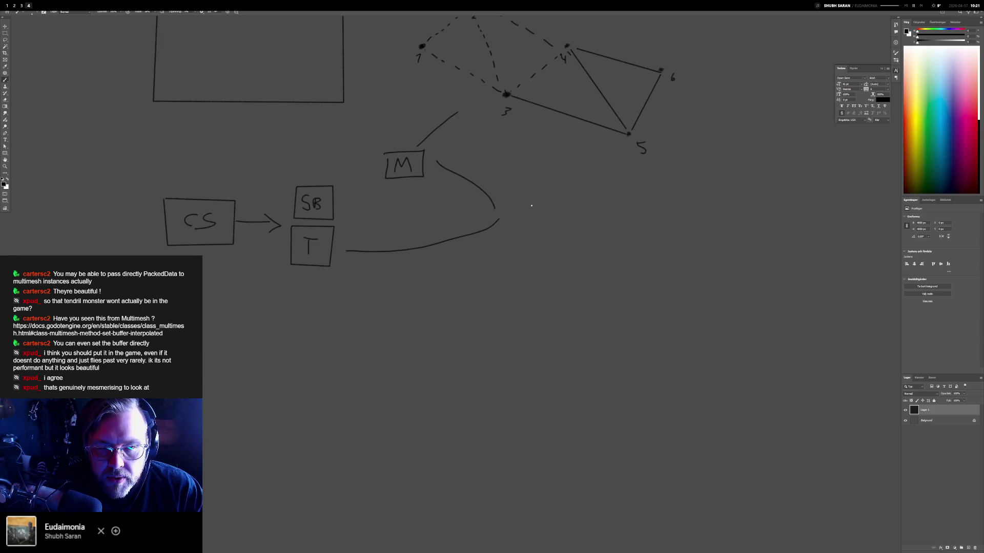
left_click_drag(509, 196, 530, 189)
key("ctrl+z")
mouse_move(513, 222)
left_mouse_down()
mouse_move(524, 203)
mouse_move(534, 218)
mouse_move(553, 217)
left_mouse_up()
key("ctrl+z")
key("ctrl+z")
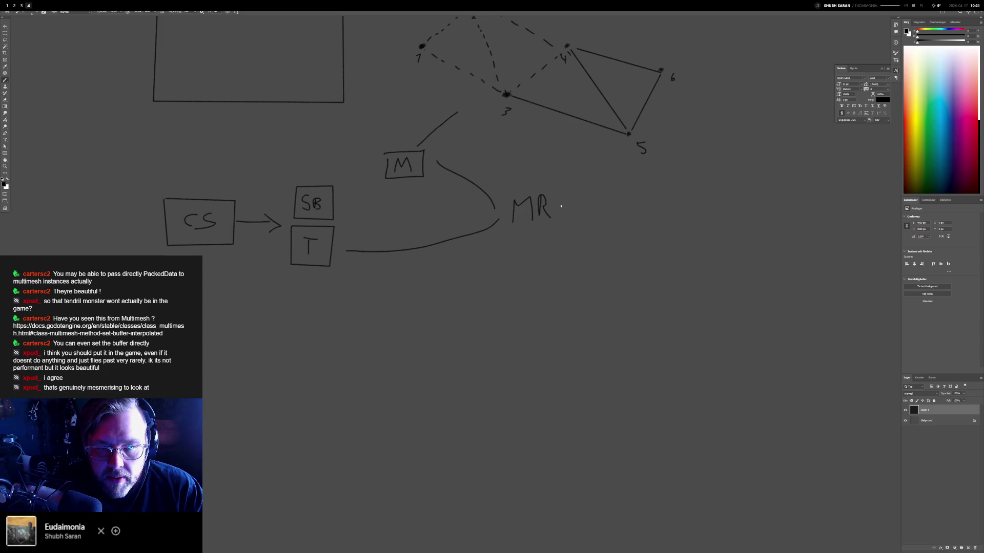
mouse_move(503, 192)
left_mouse_down()
mouse_move(505, 235)
mouse_move(577, 184)
mouse_move(489, 188)
left_mouse_up()
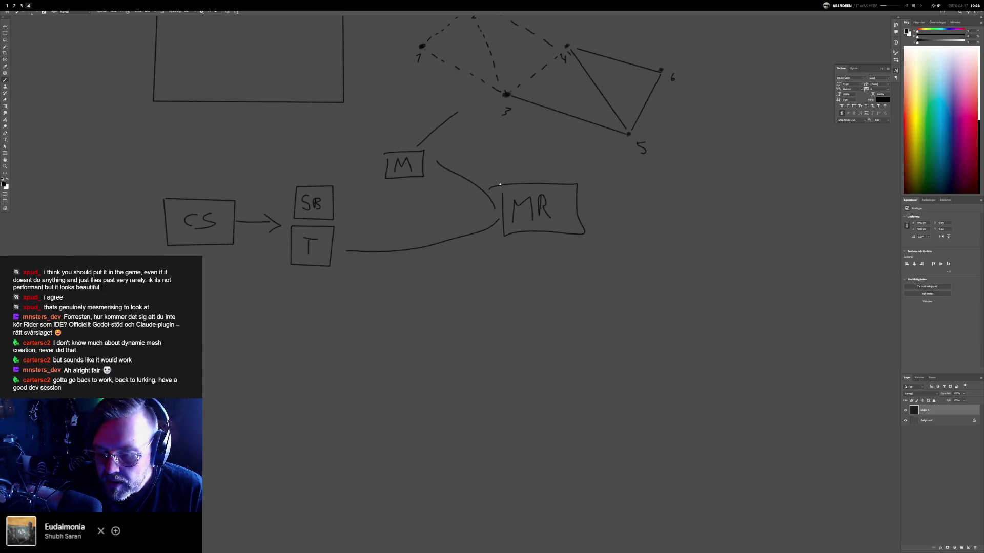
Step: Exit full-screen view and enlarge the Photoshop window to fill the screen
right_click(557, 246)
key("Escape")
key("f")
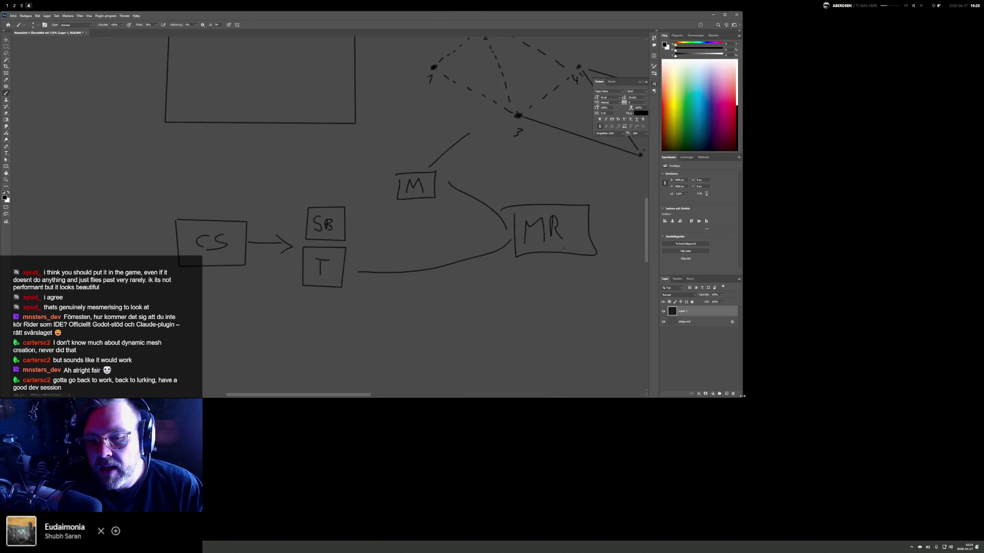
mouse_move(741, 397)
left_mouse_down()
mouse_move(846, 456)
mouse_move(822, 437)
left_mouse_up()
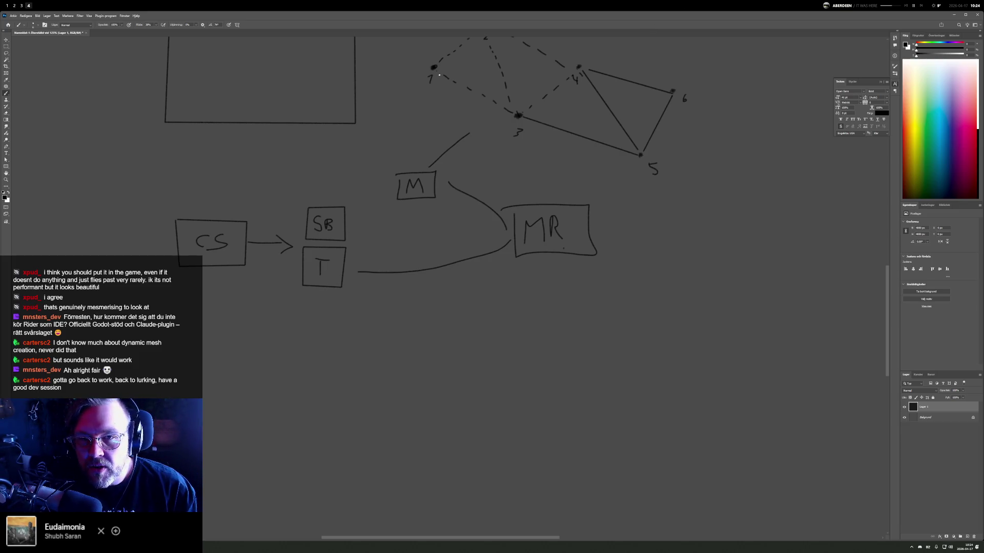
Step: Return to workspace 1 with Godot and VS Code
key("alt+space")
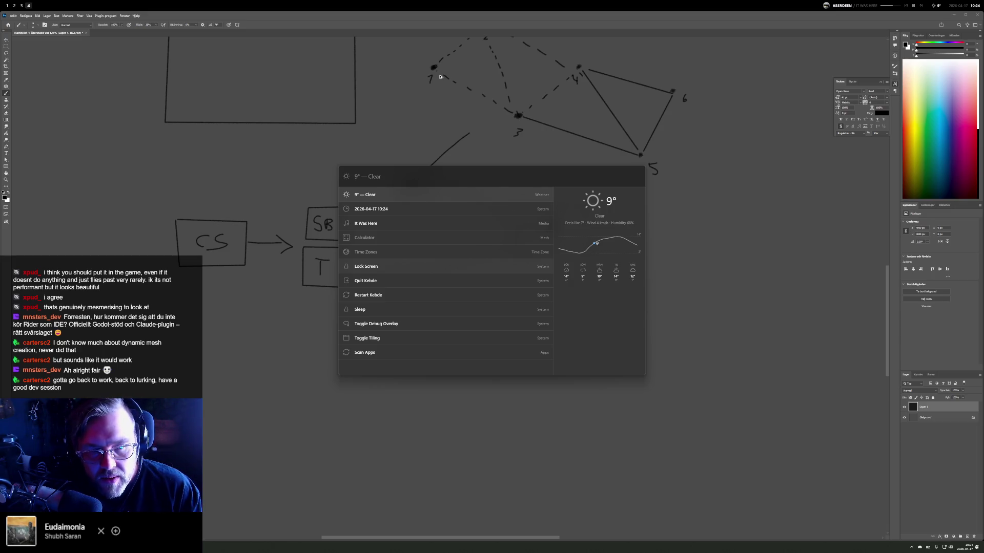
key("Escape")
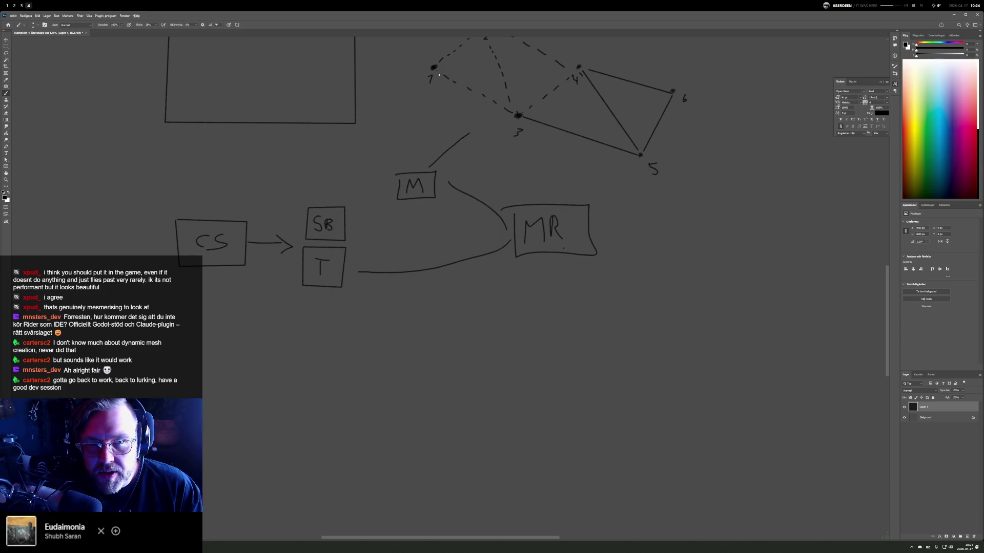
key("super+1")
key("super+2")
key("super+3")
key("super+1")
key("super+2")
key("super+1")
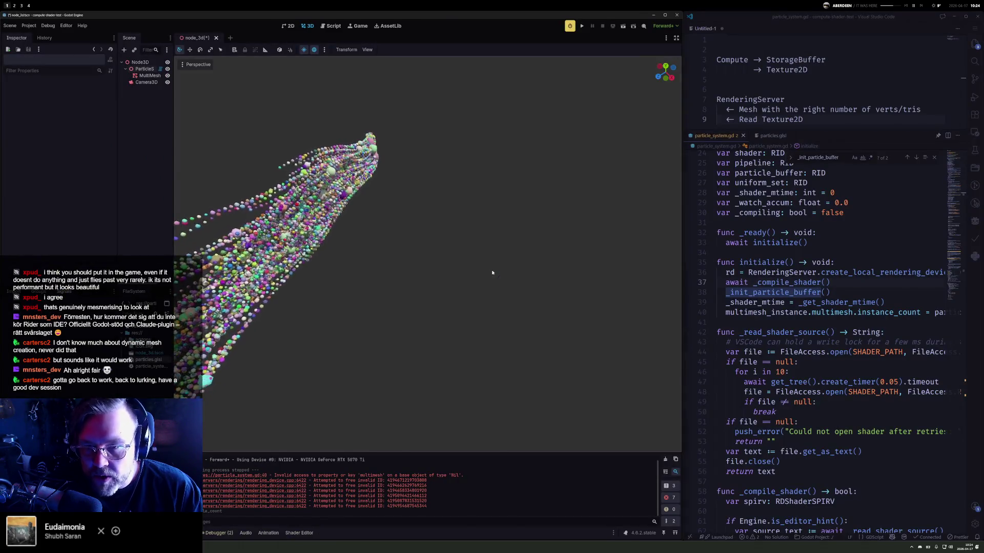
Step: Retile Godot and VS Code side by side and move the Untitled-1 notes into the main tab group
mouse_move(659, 237)
left_mouse_down()
mouse_move(493, 241)
mouse_move(654, 241)
left_mouse_up()
left_click(769, 242)
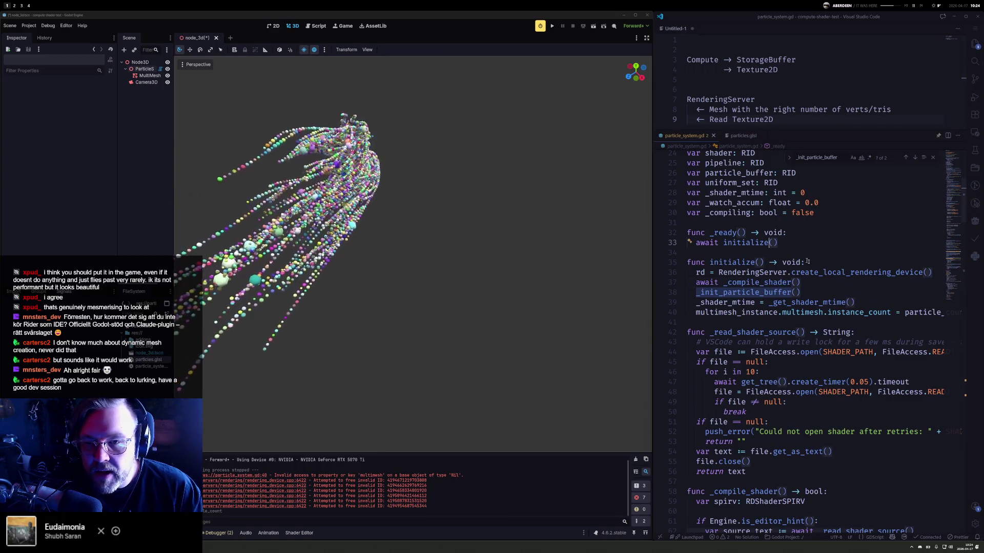
mouse_move(799, 256)
left_mouse_down()
mouse_move(300, 253)
mouse_move(689, 257)
left_mouse_up()
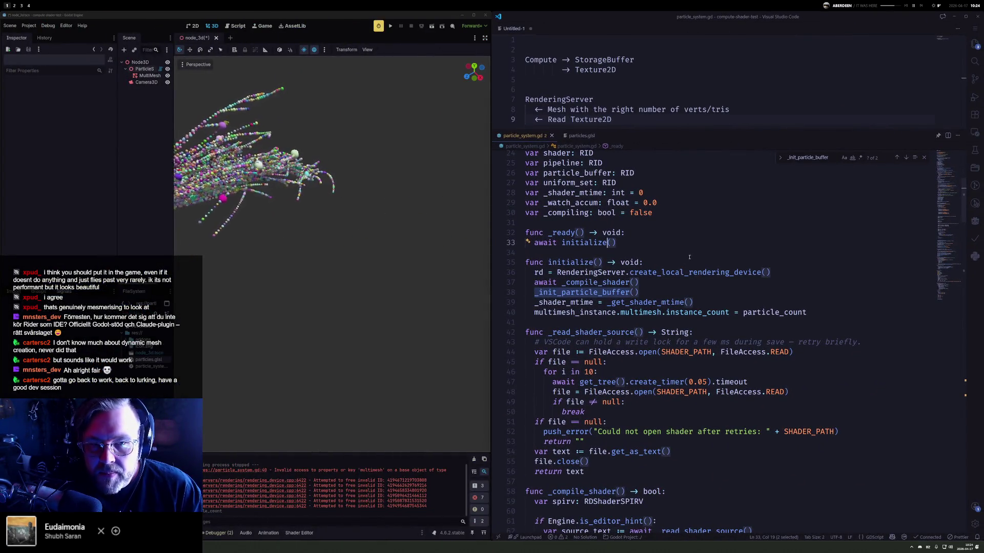
left_click_drag(514, 28, 638, 136)
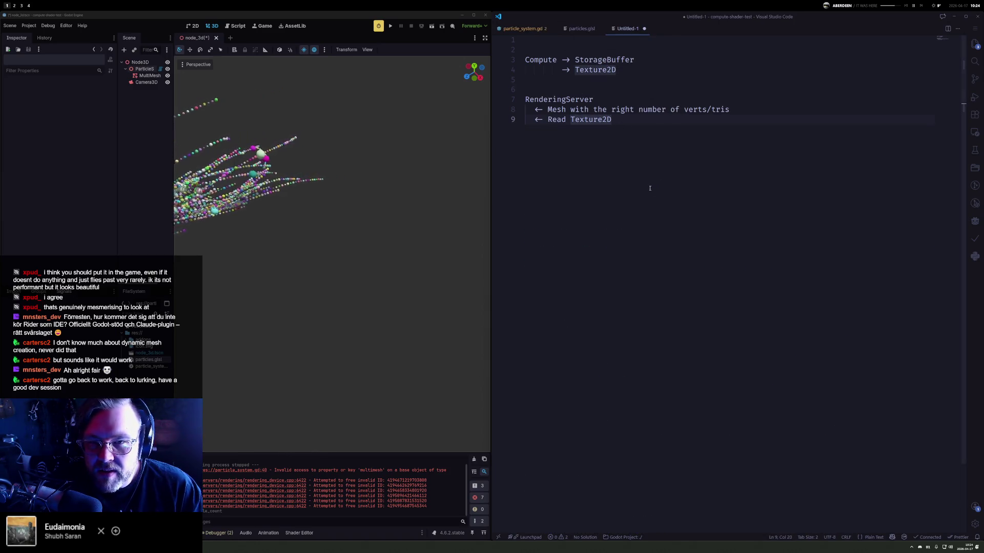
left_click_drag(491, 245, 600, 248)
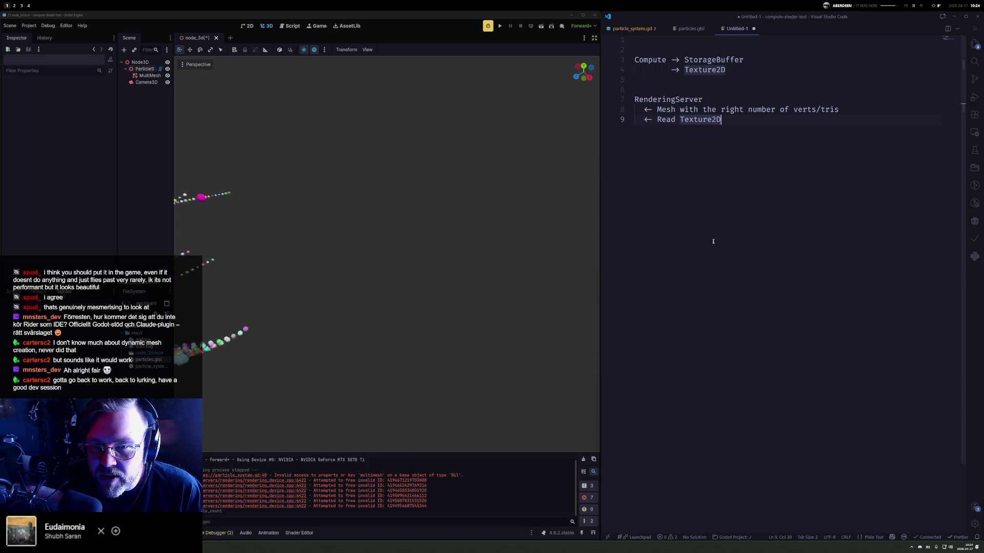
mouse_move(778, 230)
left_mouse_down()
mouse_move(356, 227)
mouse_move(525, 253)
mouse_move(687, 251)
mouse_move(479, 255)
mouse_move(687, 259)
mouse_move(314, 257)
mouse_move(676, 261)
left_mouse_up()
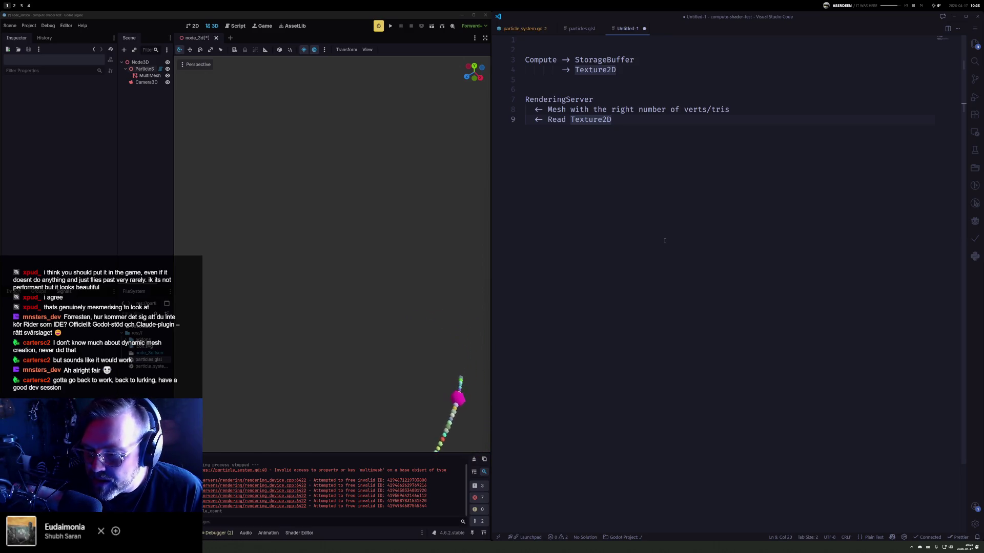
Step: Switch to workspace 3 with the creature project and orbit around the creature
key("super+2")
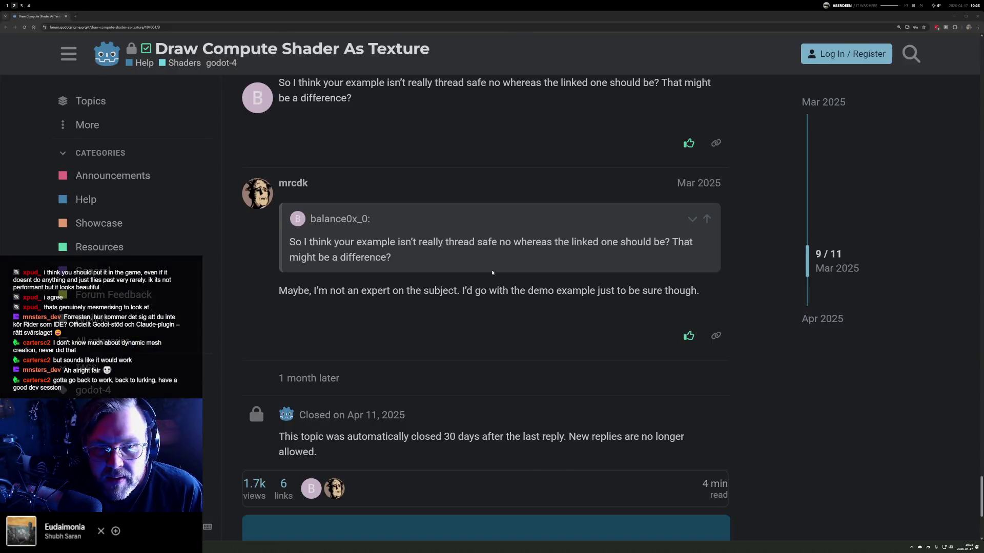
key("super+3")
mouse_move(431, 266)
left_mouse_down()
mouse_move(625, 231)
mouse_move(548, 244)
left_mouse_up()
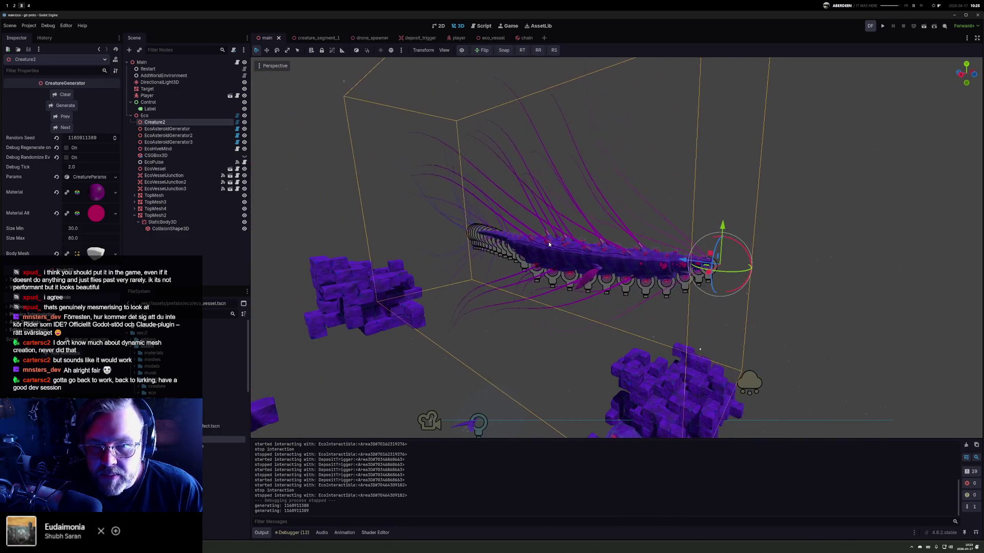
Step: Zoom and orbit around the tentacled creature, then bring back the Photoshop diagram
scroll(548, 244, "down", 2)
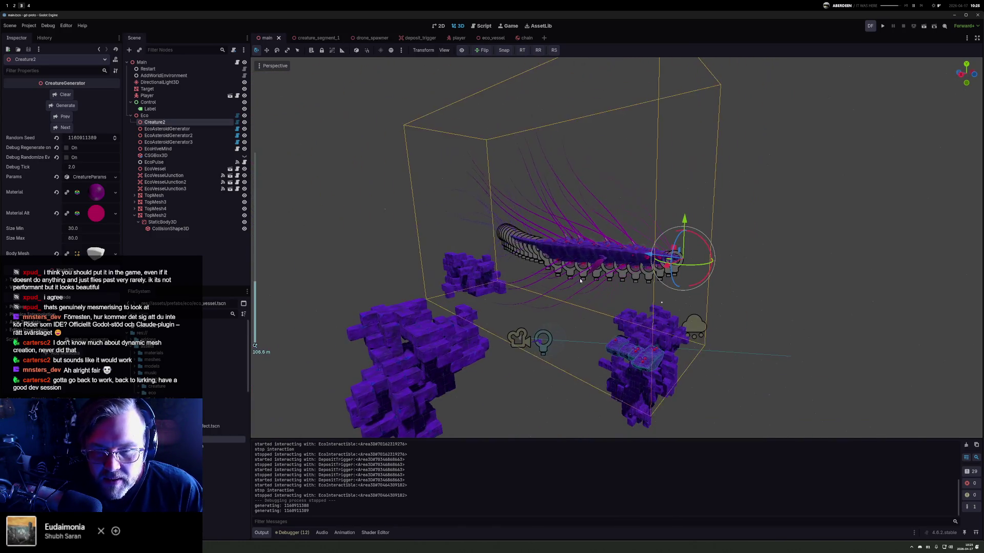
mouse_move(549, 245)
left_mouse_down()
mouse_move(581, 300)
mouse_move(594, 197)
mouse_move(601, 293)
mouse_move(586, 290)
left_mouse_up()
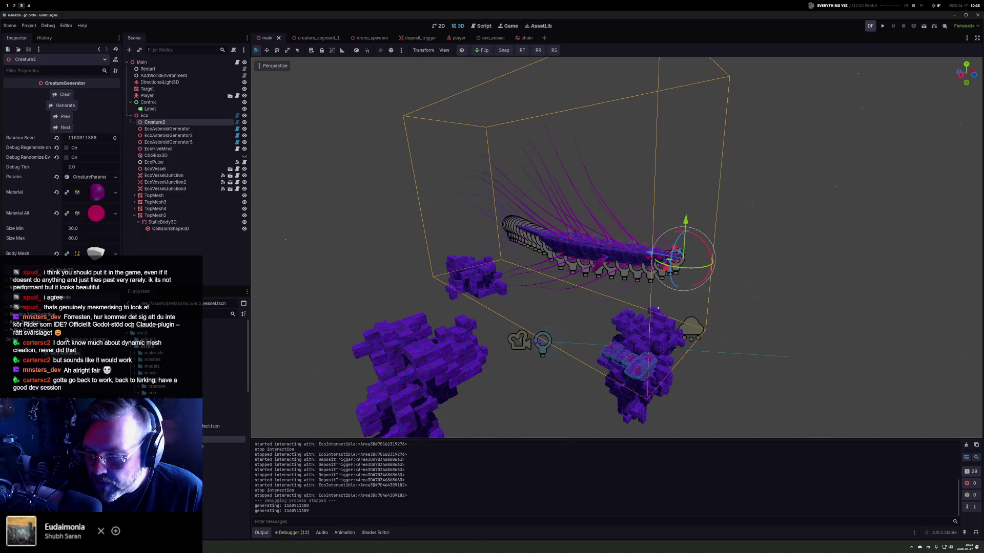
key("alt+Tab")
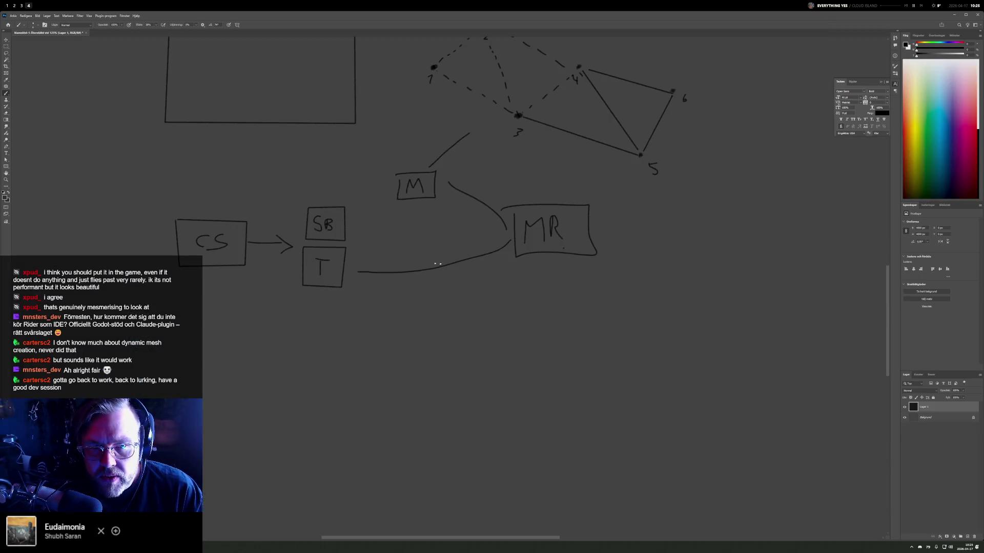
Step: Pick magenta and draw a loop around the diagram, undoing the stray stroke
left_click_drag(540, 211, 599, 343)
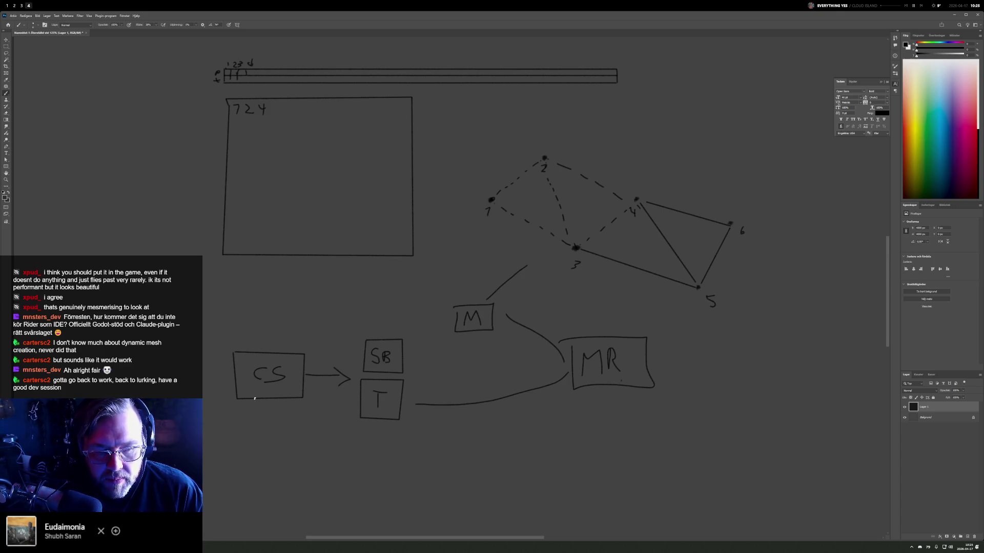
left_click(965, 145)
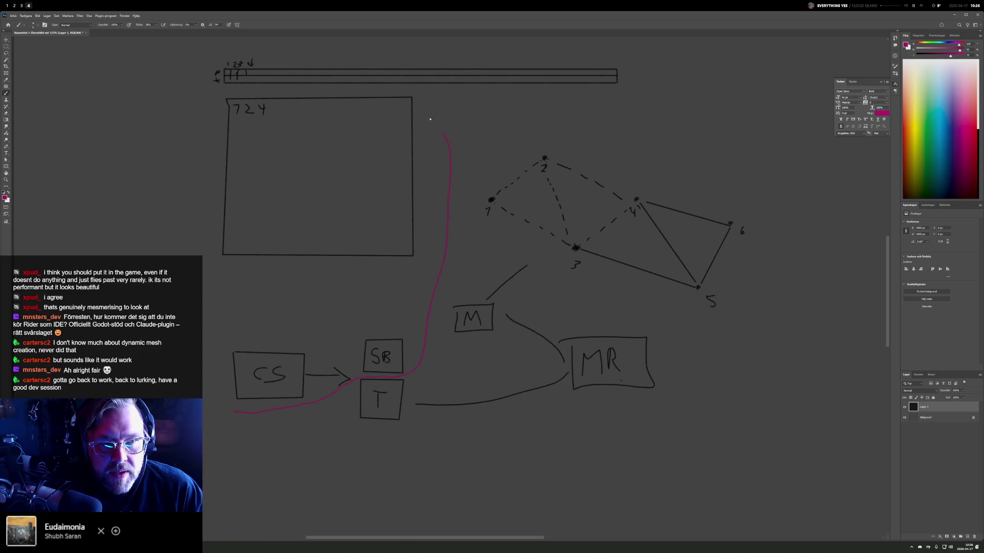
mouse_move(216, 29)
left_mouse_down()
mouse_move(169, 276)
mouse_move(210, 404)
left_mouse_up()
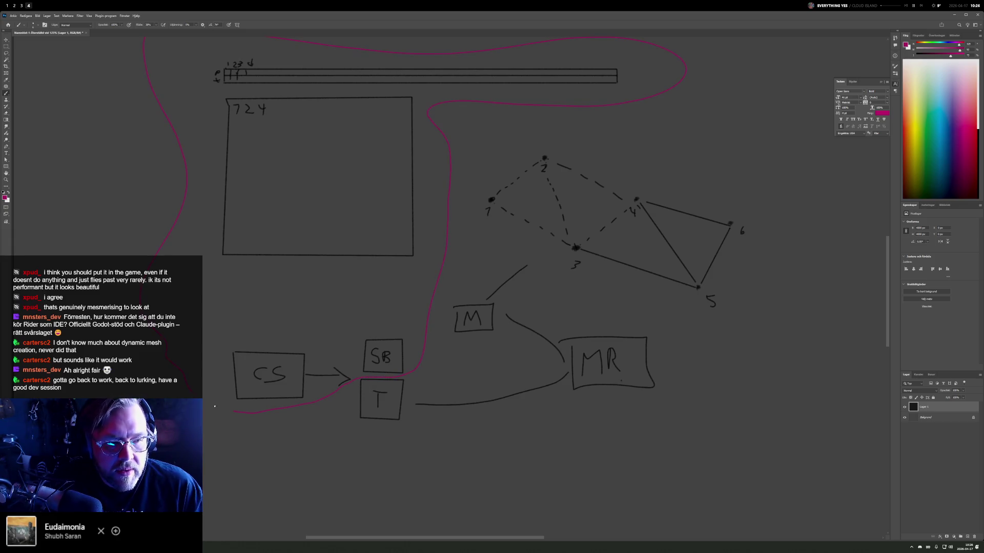
key("ctrl+z")
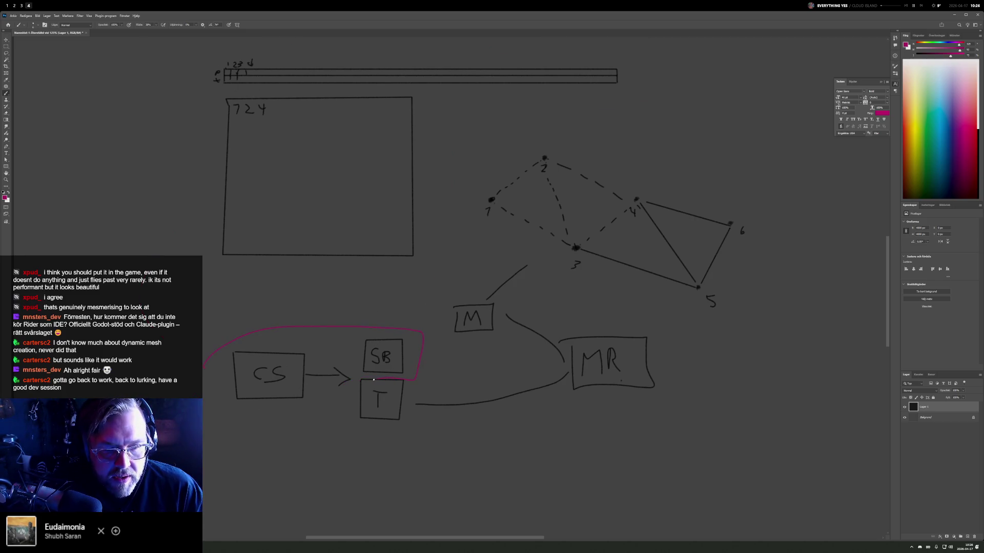
Step: Bring the lower boxes into view, switch the brush to blue, and return to the Godot workspace
left_click_drag(426, 421, 431, 319)
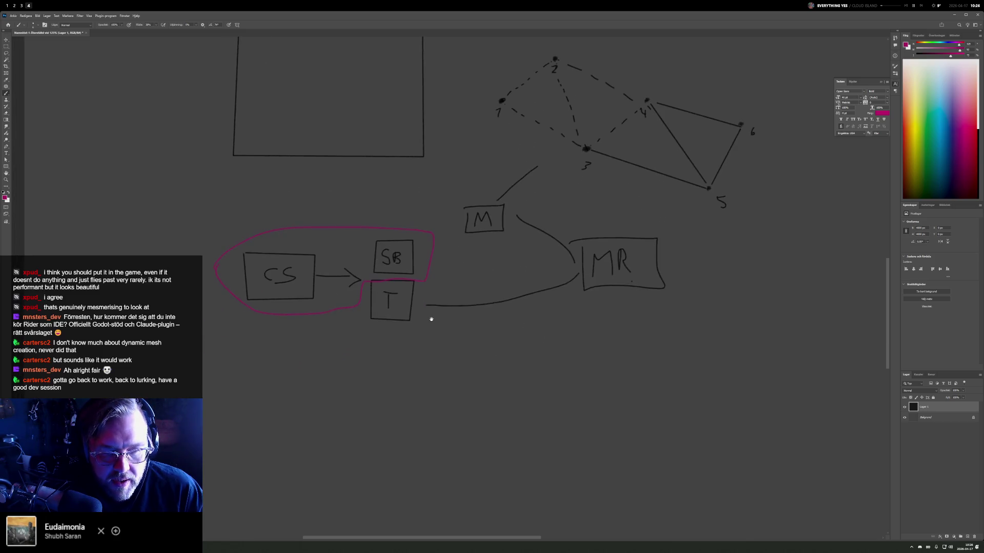
key("x")
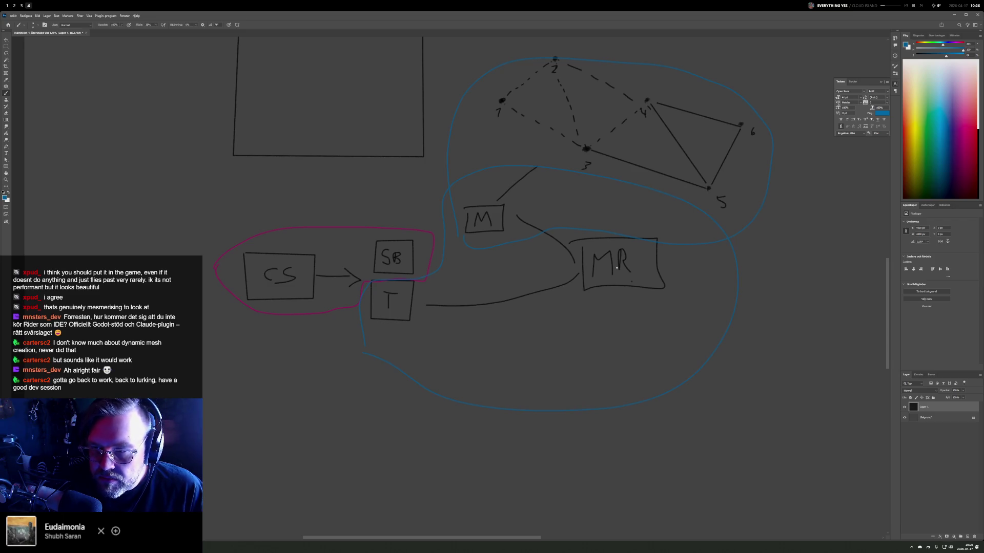
key("super+1")
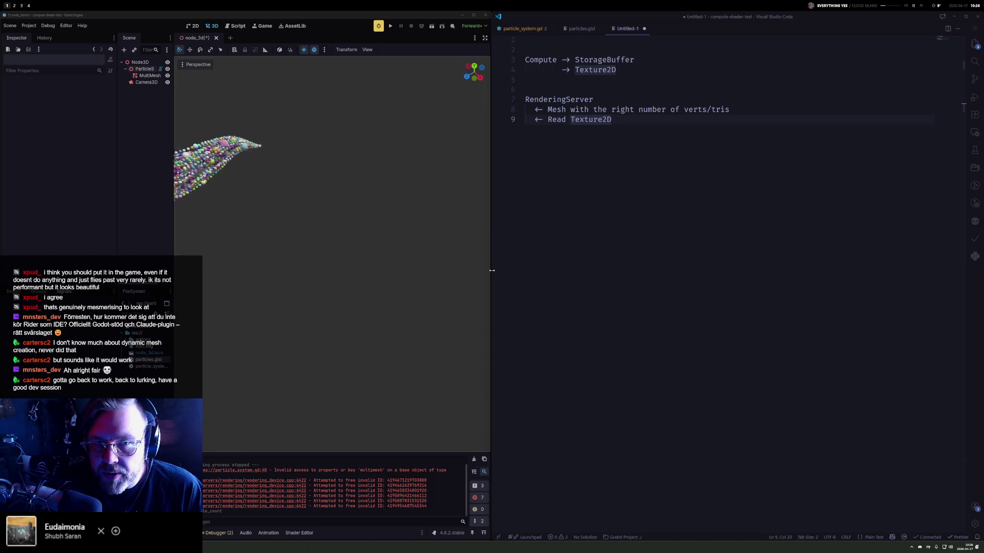
Step: Show particle_system.gd, then select the ParticleSystem node and toggle its visibility off
left_click(533, 31)
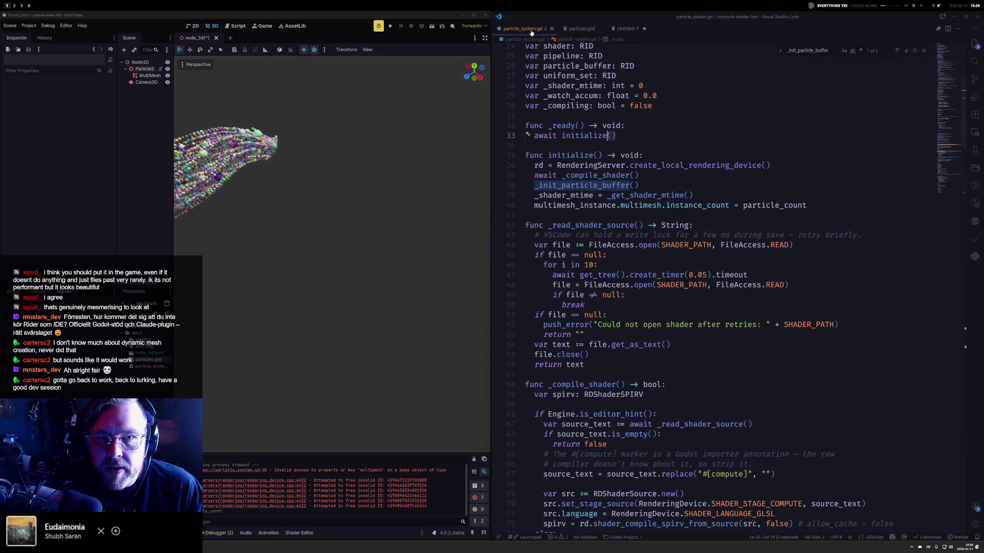
key("Down")
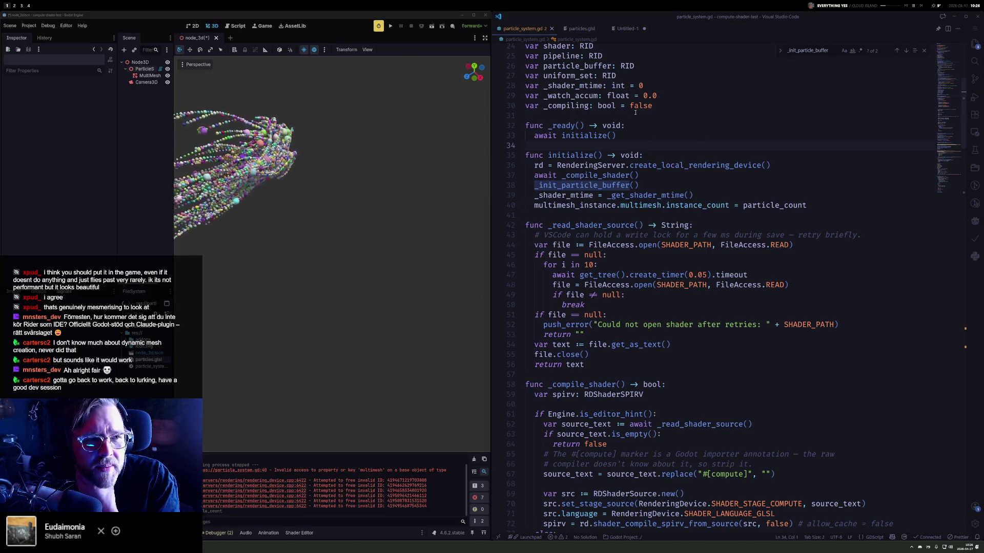
left_click(145, 69)
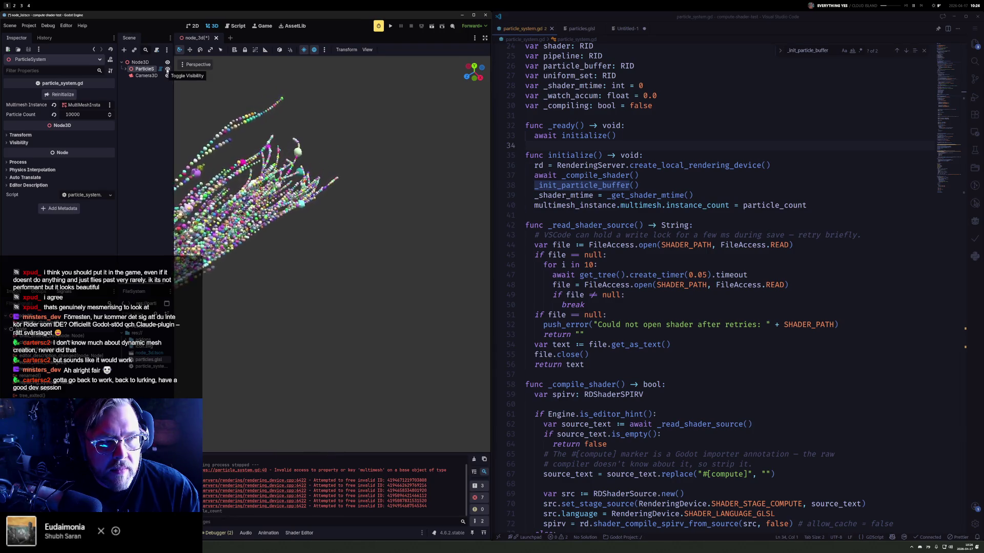
left_click(167, 69)
right_click(140, 62)
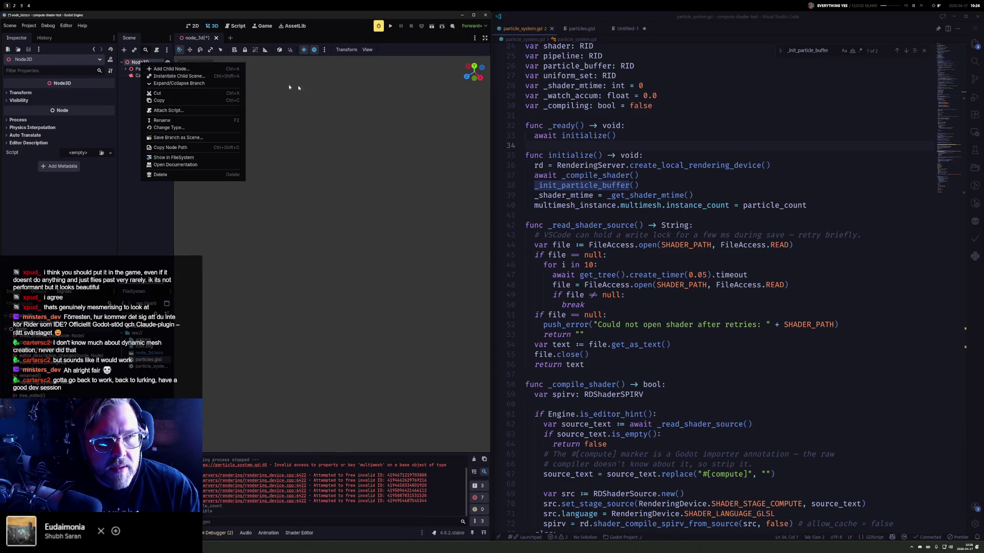
Step: Create a new file named mesh_thing.gd in the VS Code Explorer
left_click(807, 124)
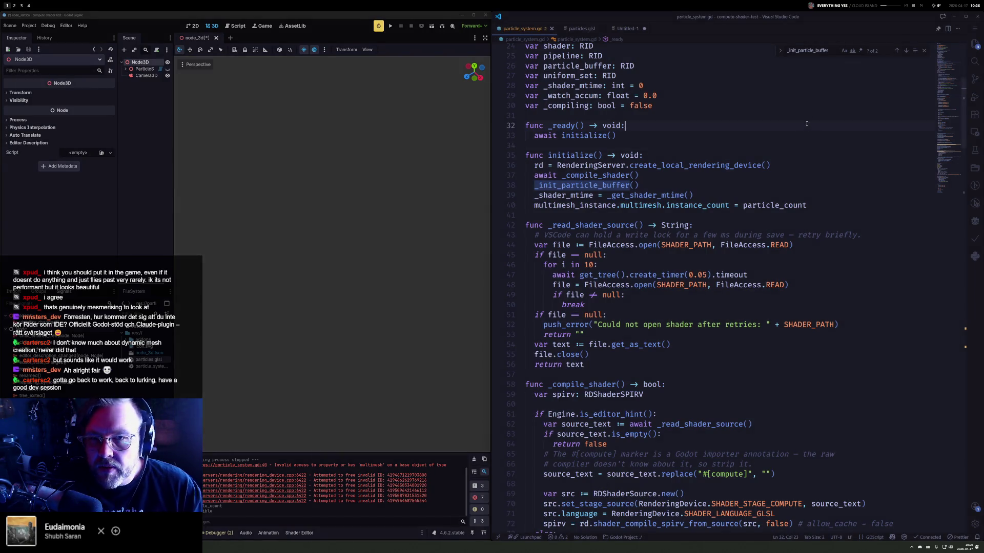
left_click(974, 44)
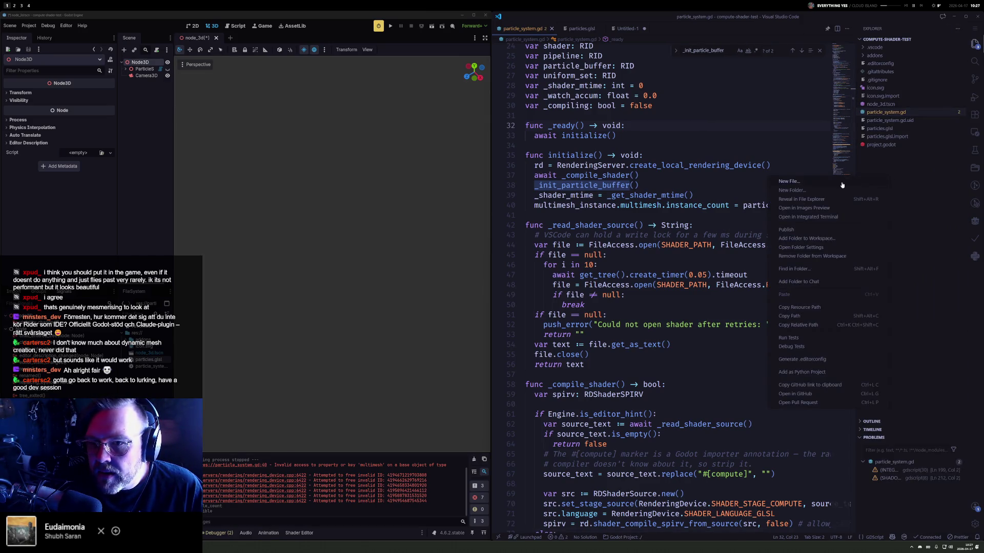
type("mesh")
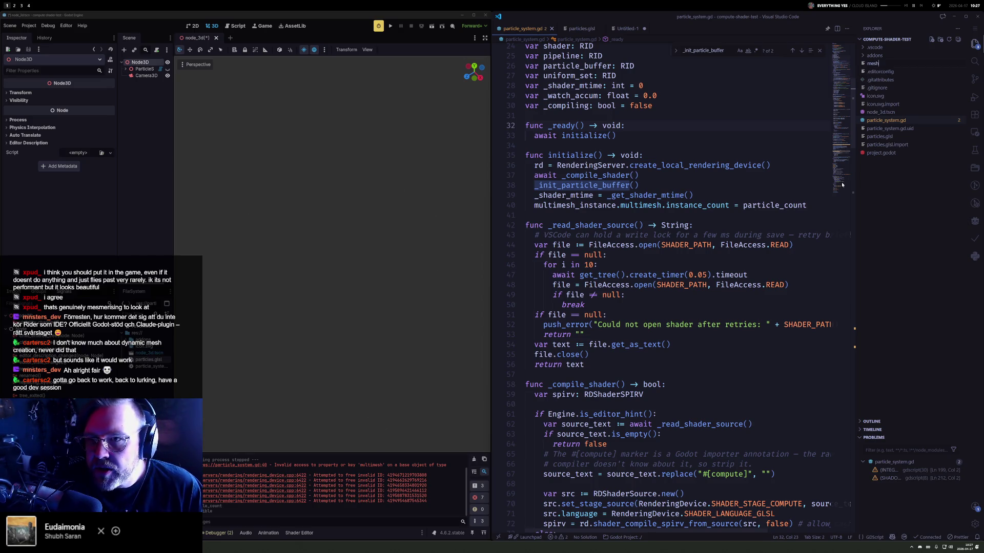
type("_thing.gd")
key("Return")
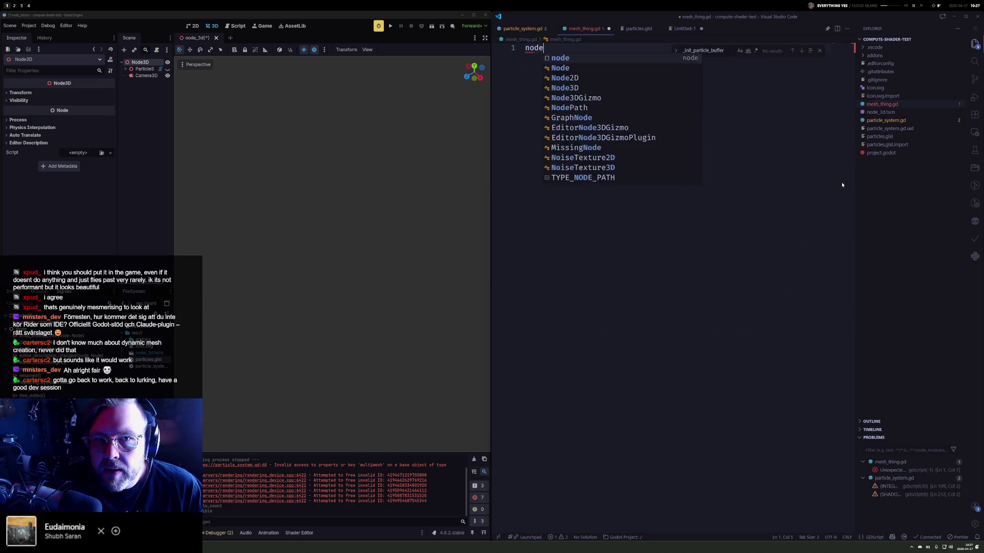
type("Node3D")
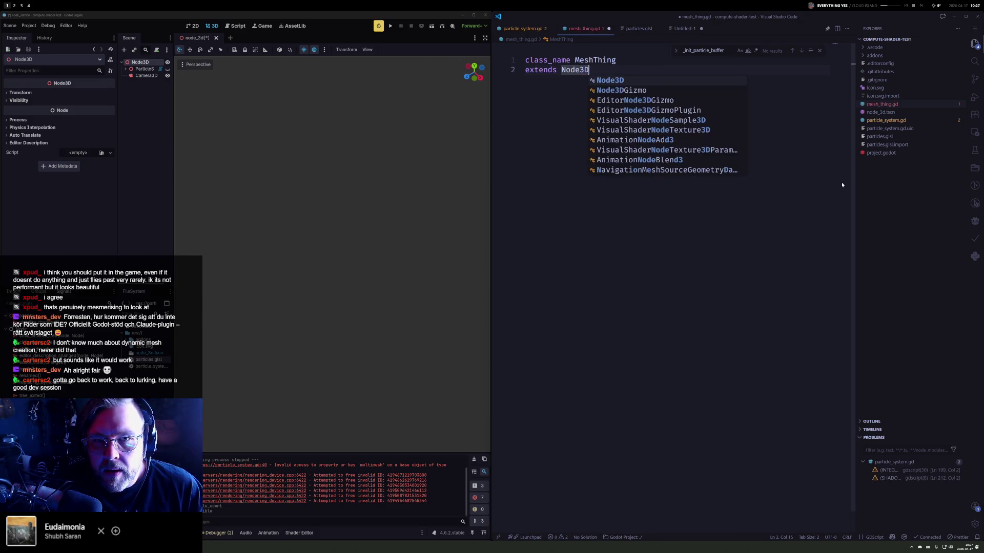
key("ctrl+shift+Left")
type("Meshi")
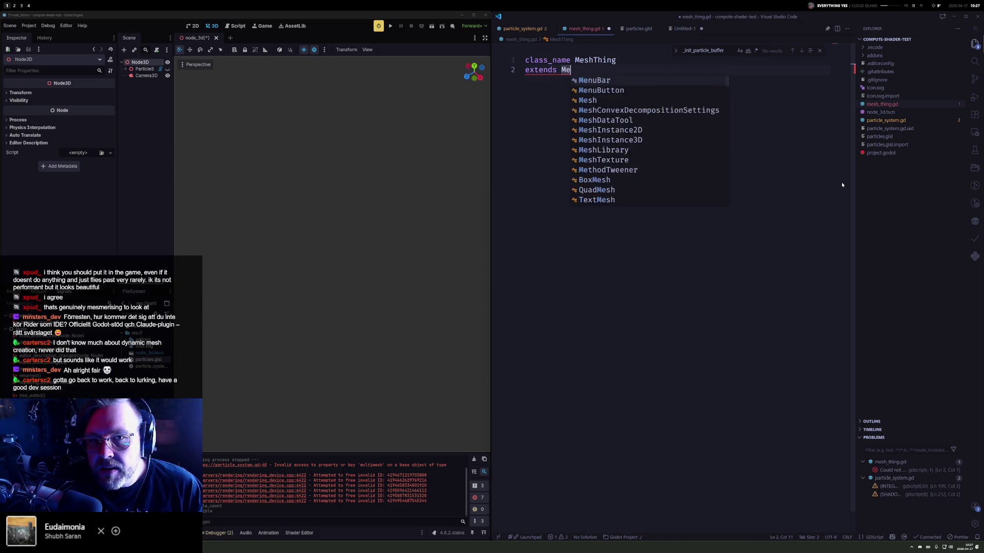
type("nstance3D")
key("Return")
key("Return")
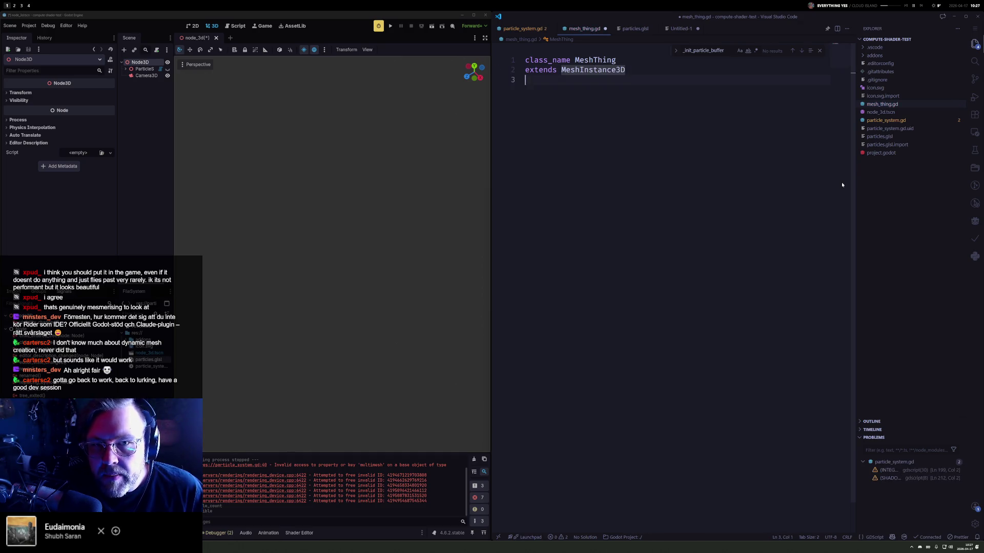
key("ctrl+Home")
key("Return")
key("Up")
type("@tool")
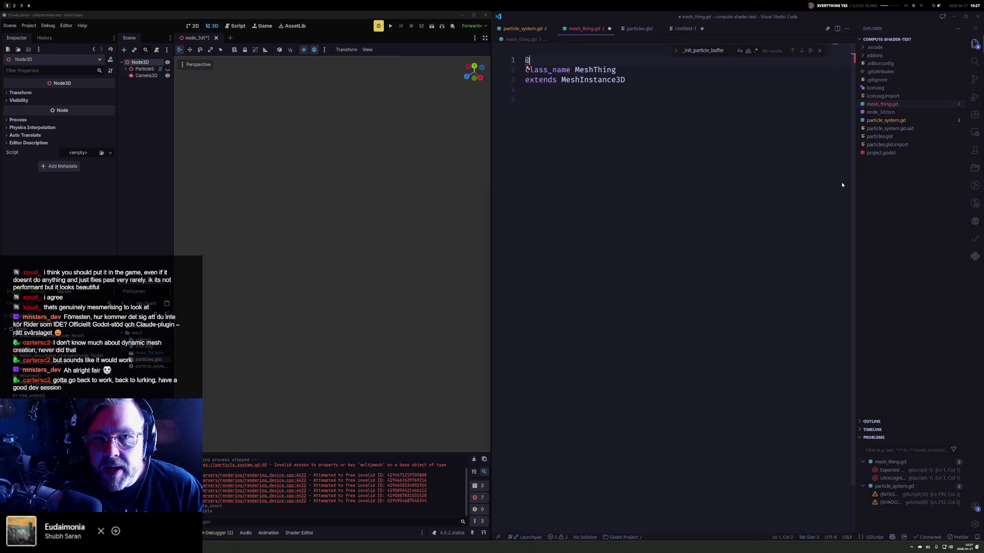
key("Escape")
key("ctrl+End")
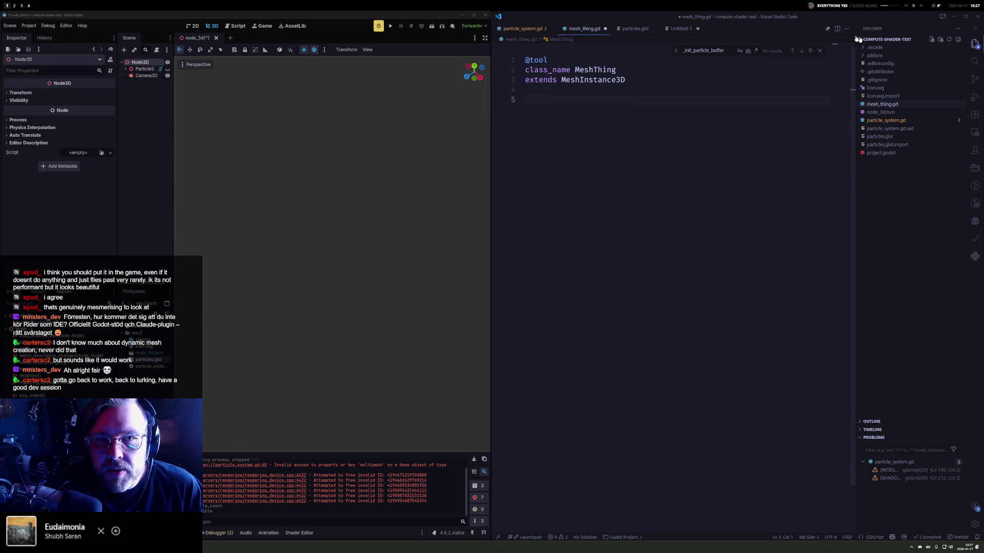
left_click(525, 32)
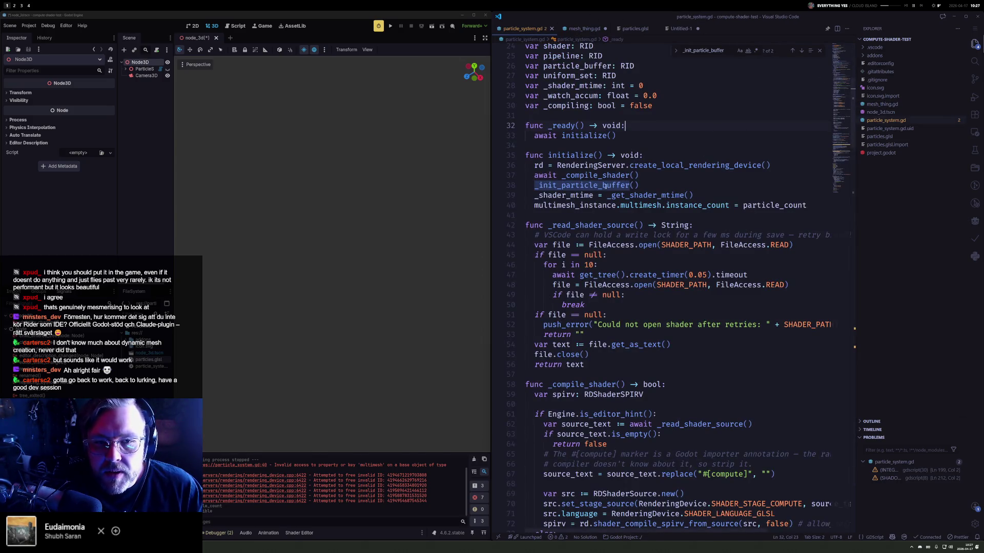
Step: Copy the Reinitialize tool button code from particle_system.gd into mesh_thing.gd
scroll(608, 185, "up", 8)
left_click(525, 199)
key("shift+Up")
key("shift+Up")
key("shift+Up")
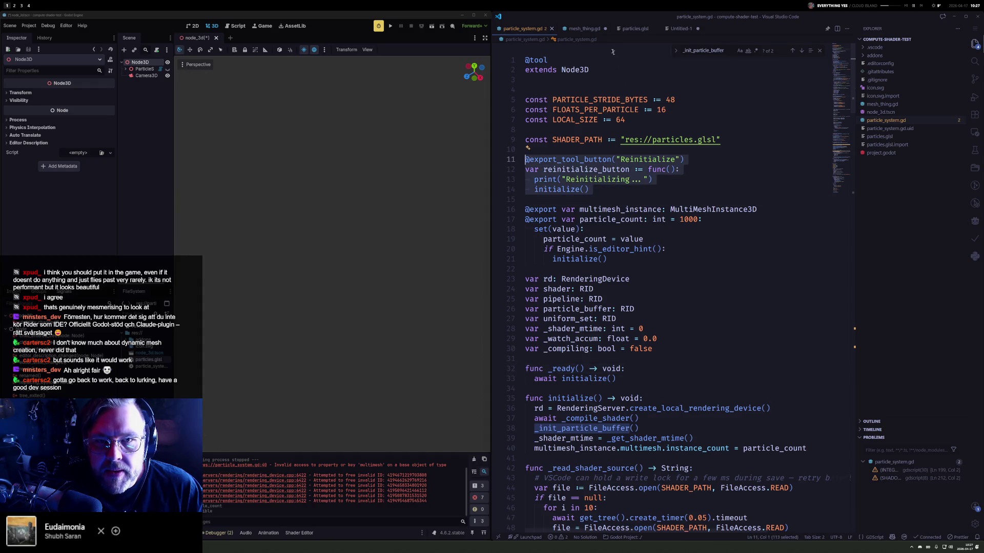
key("ctrl+c")
left_click(595, 30)
key("ctrl+v")
key("Return")
key("Return")
key("BackSpace")
Step: Add an empty func initialize(): with blank lines above it
type("func initialize():")
key("Return")
key("Up")
key("Home")
key("Return")
key("Return")
key("Up")
key("Up")
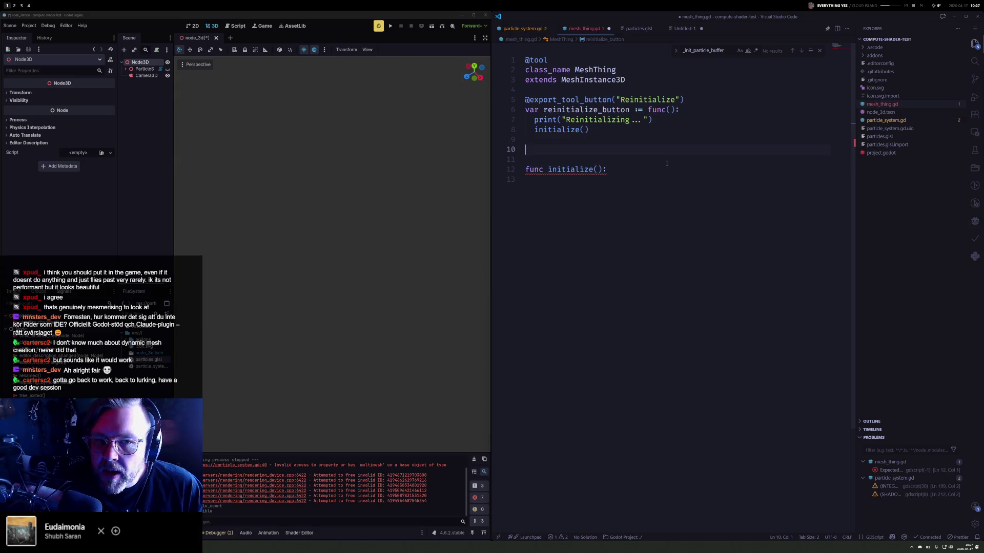
Step: Copy the exported particle_count block from particle_system.gd into mesh_thing.gd
key("ctrl+Tab")
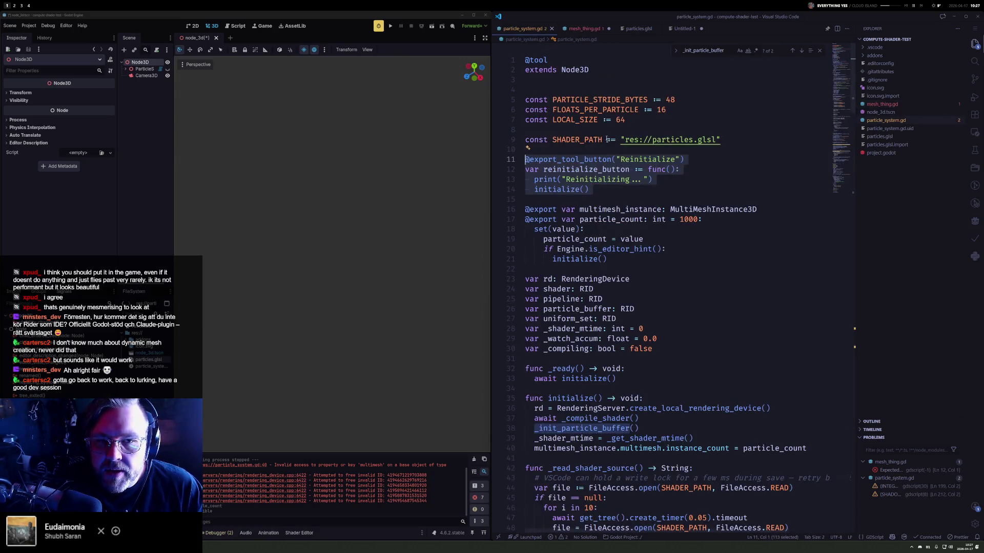
left_click_drag(623, 262, 522, 218)
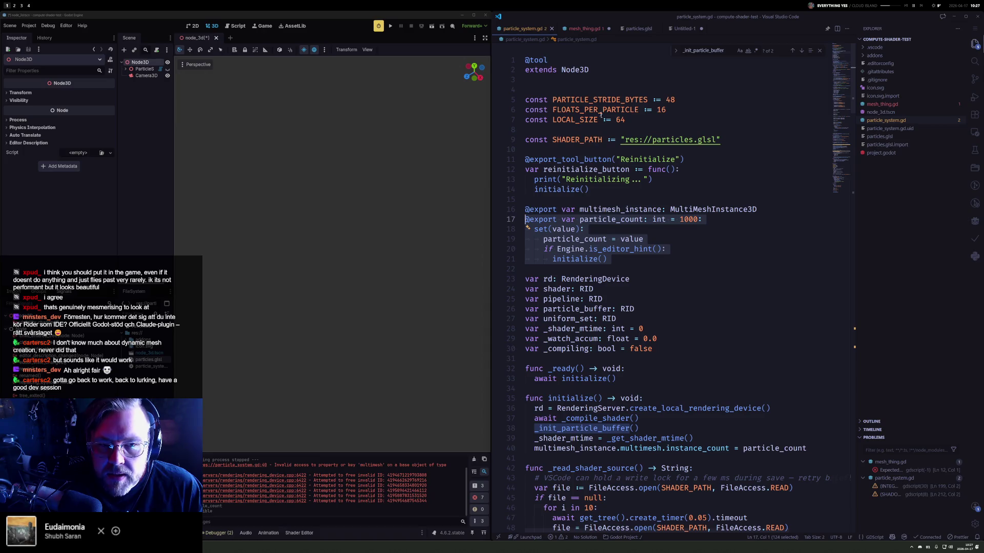
key("ctrl+Tab")
key("ctrl+v")
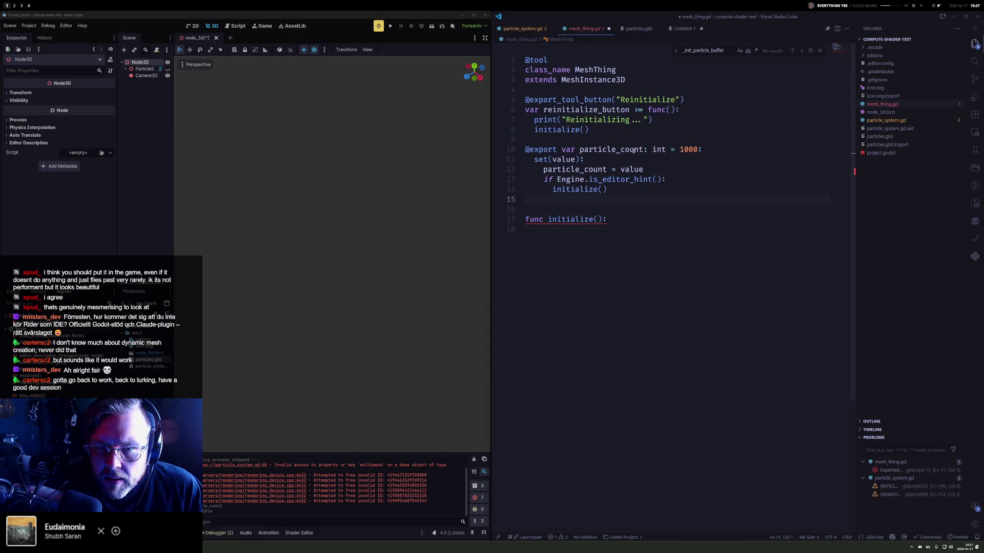
left_click(688, 150)
Step: Make initialize() print particle_count and save mesh_thing.gd
key("Down")
key("Down")
key("Down")
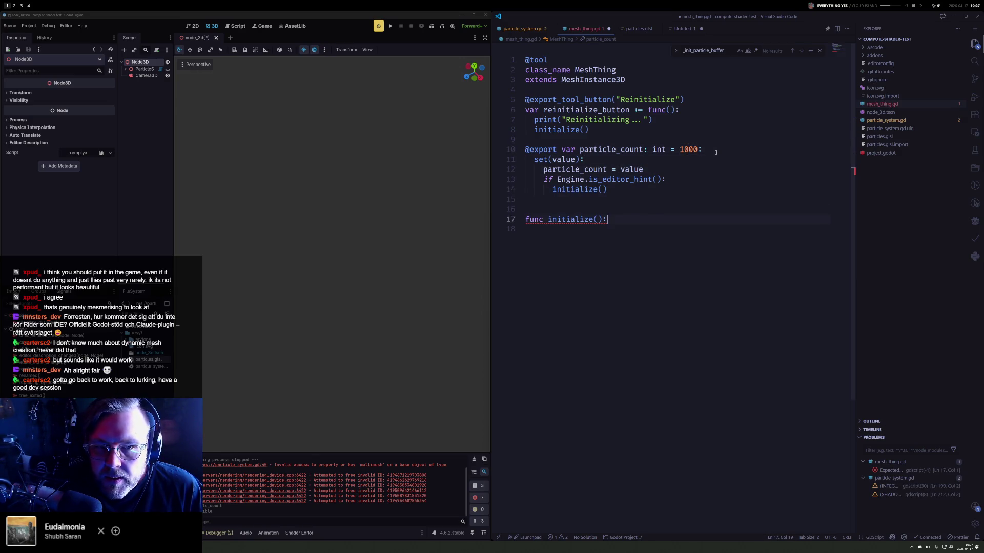
key("Return")
type("pr")
key("Return")
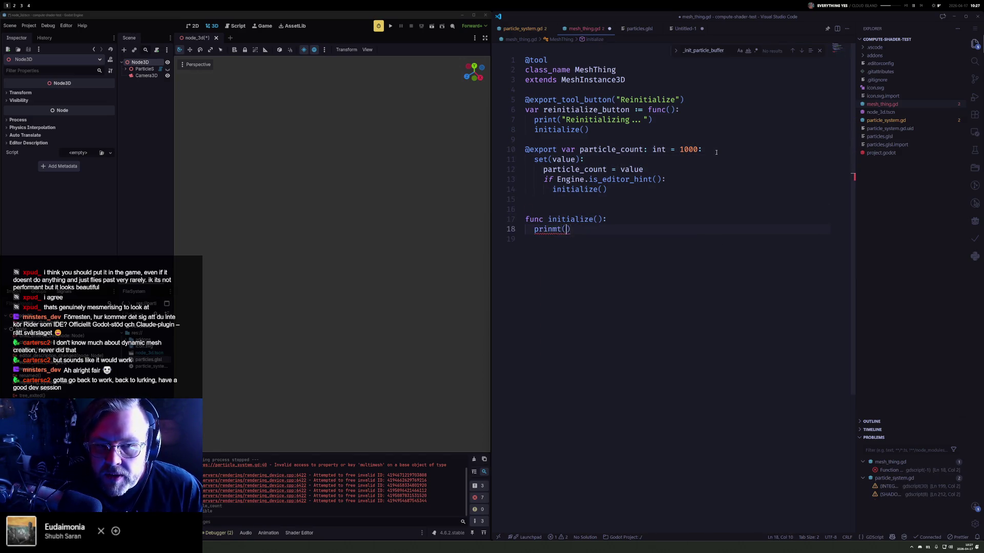
type("particle_count")
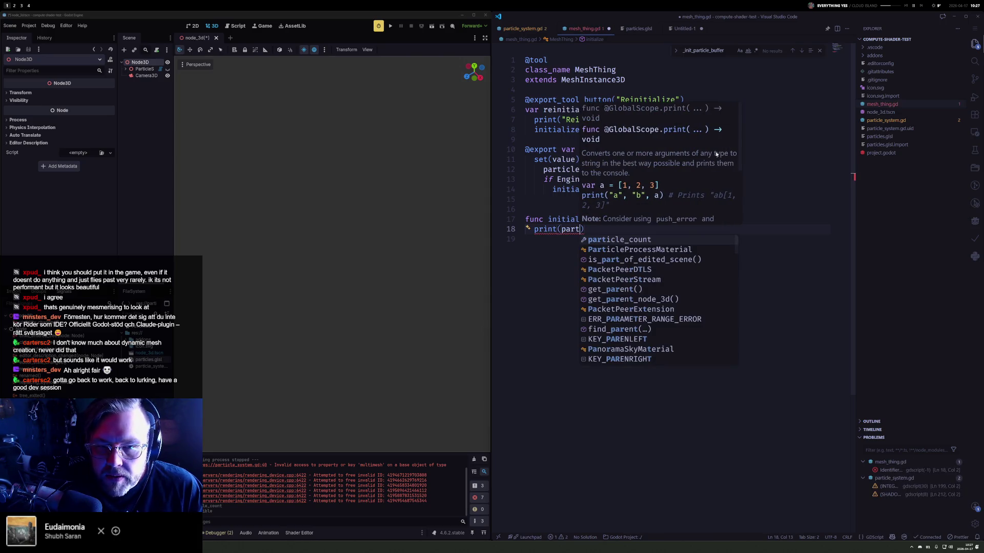
key("ctrl+s")
left_click(151, 90)
Step: Add a MeshThing child node and save the scene, dismissing the large-scene warning
right_click(145, 84)
left_click(166, 95)
type("MeshThing")
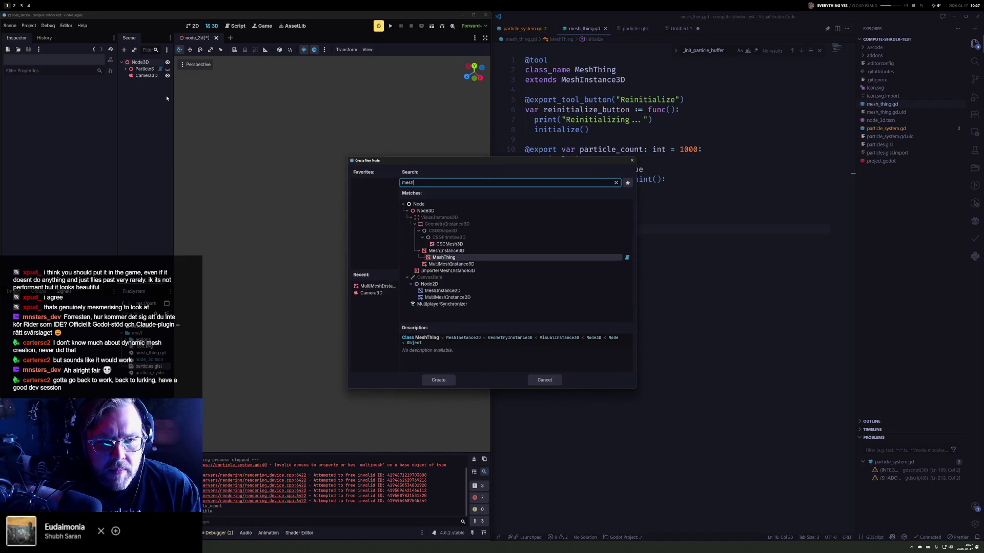
key("Return")
key("ctrl+s")
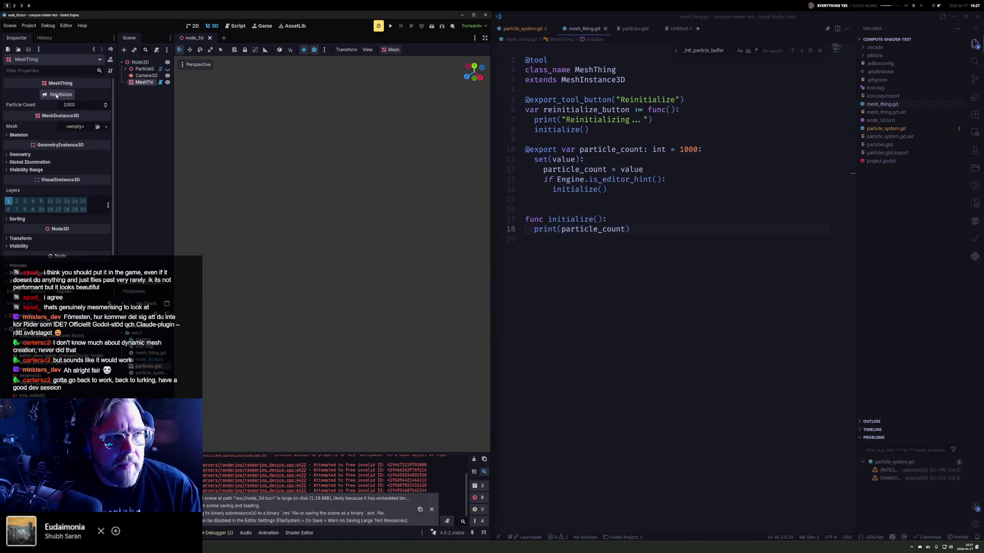
left_click(432, 510)
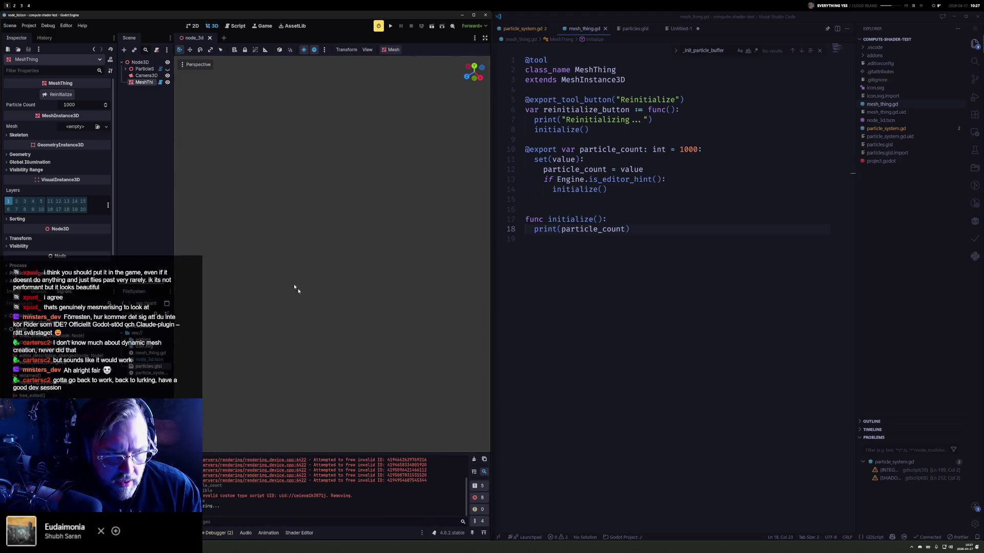
Step: Delete ParticleSystem, then test MeshThing's Reinitialize and raise Particle Count from 1000 to 1024
left_click(144, 69)
key("Delete")
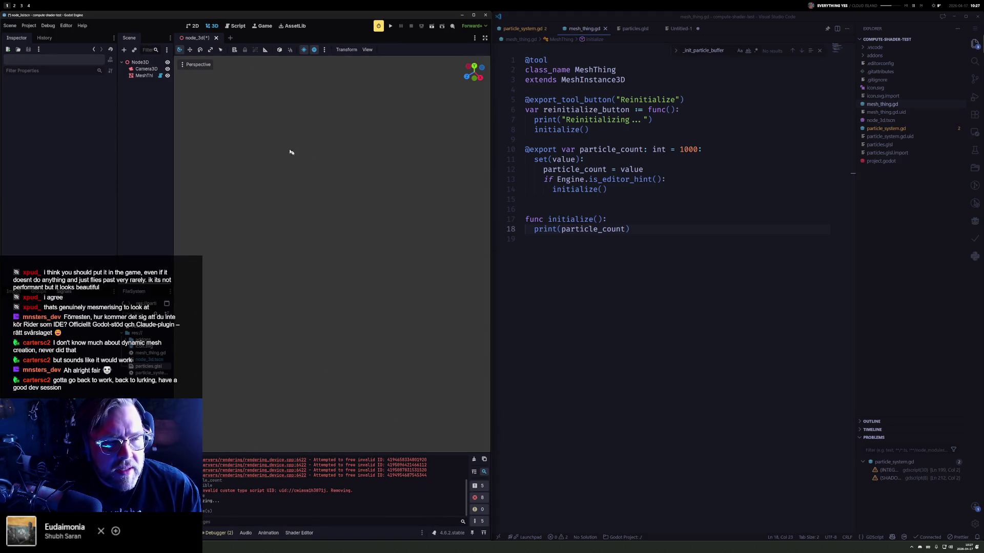
left_click(142, 76)
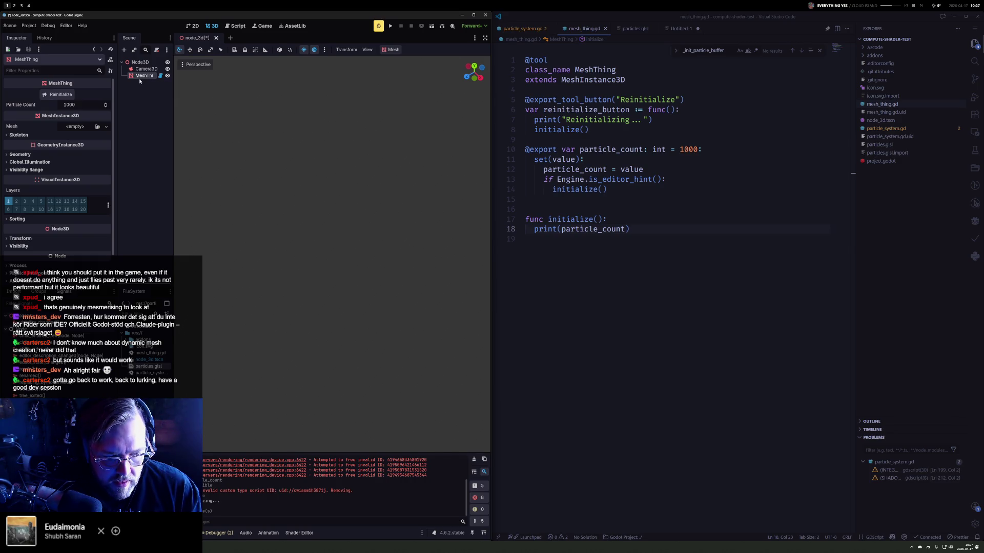
left_click(58, 95)
left_click(57, 95)
left_click(57, 94)
left_click(58, 94)
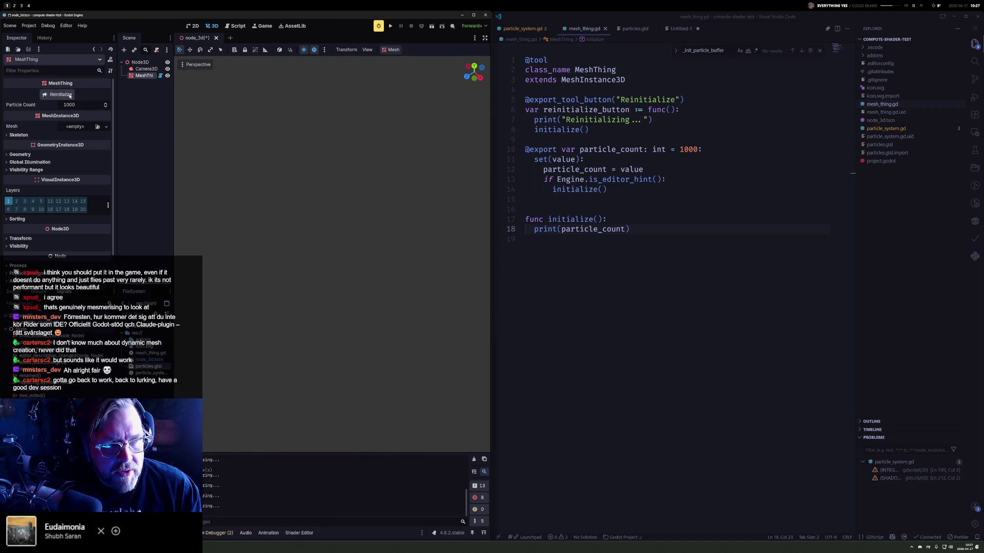
mouse_move(80, 107)
left_mouse_down()
mouse_move(93, 107)
mouse_move(79, 104)
left_mouse_up()
left_click(670, 231)
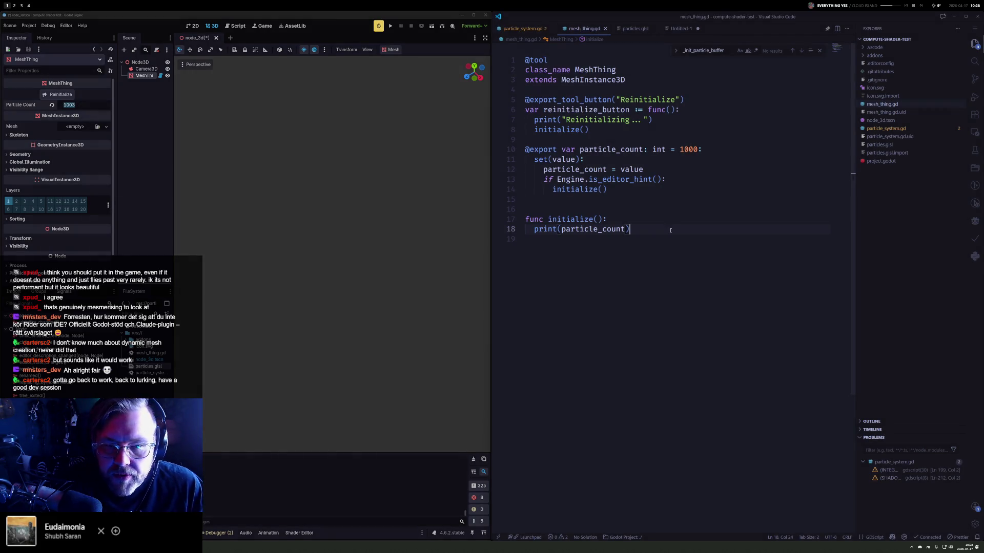
key("Return")
key("Return")
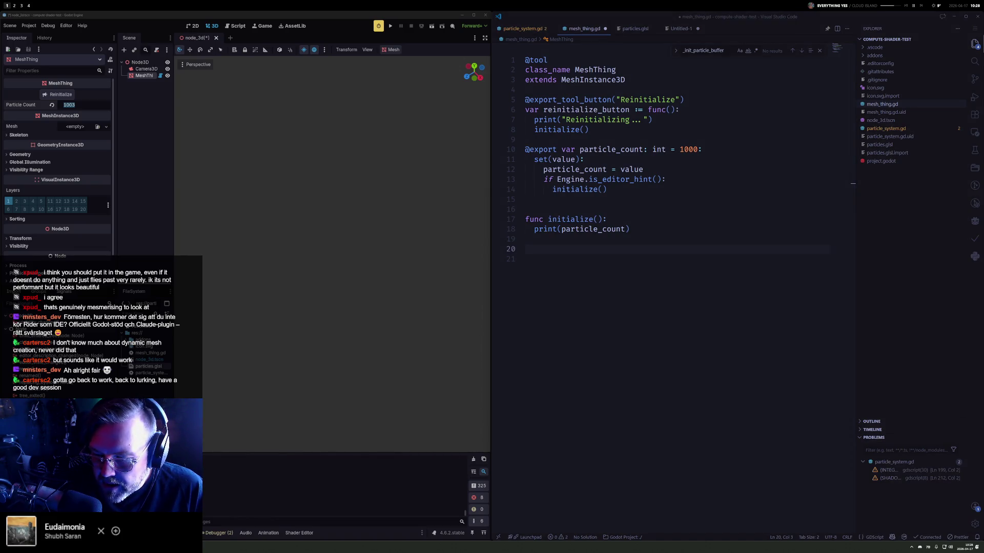
Step: Accept the SurfaceTool TRIANGLE_STRIP setup and start a for loop over particle_count
key("Tab")
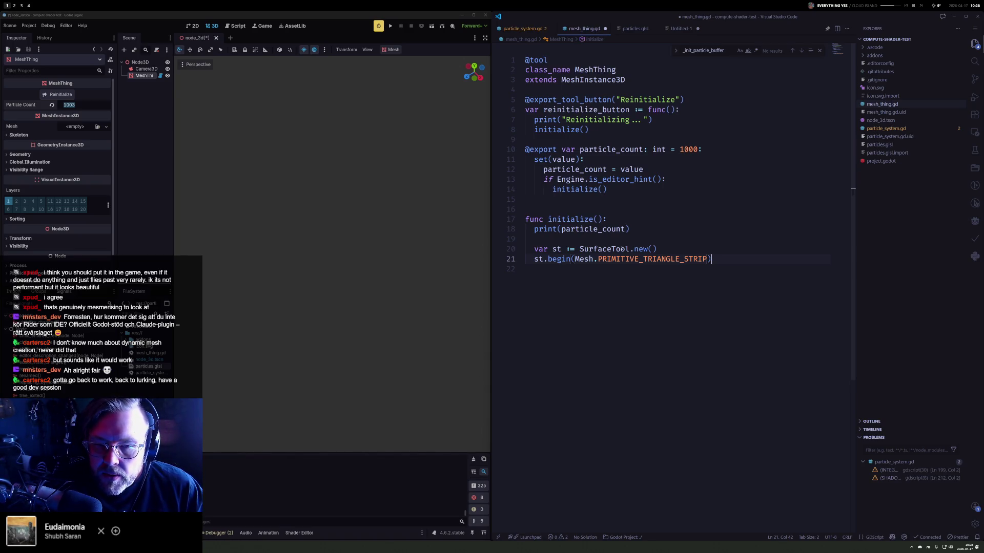
key("Return")
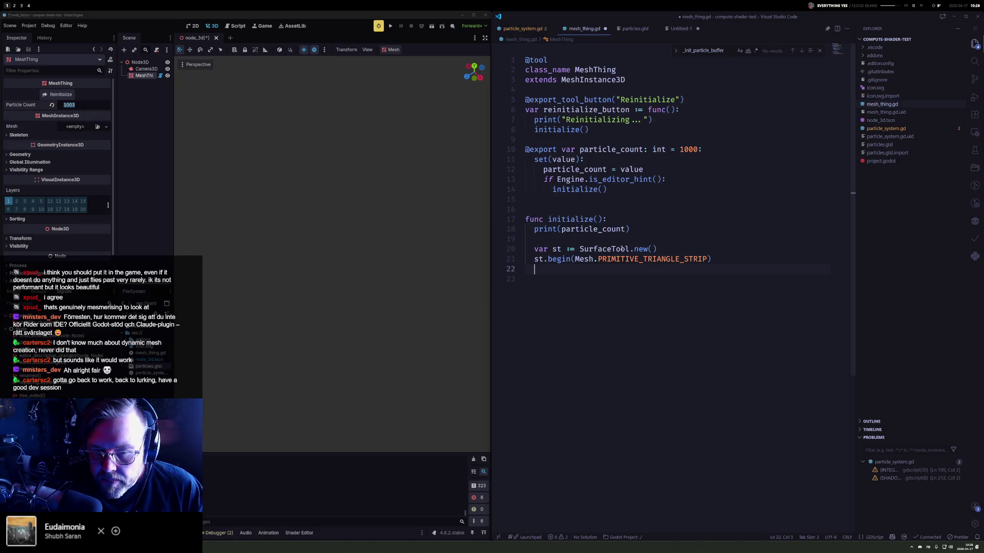
type("for i")
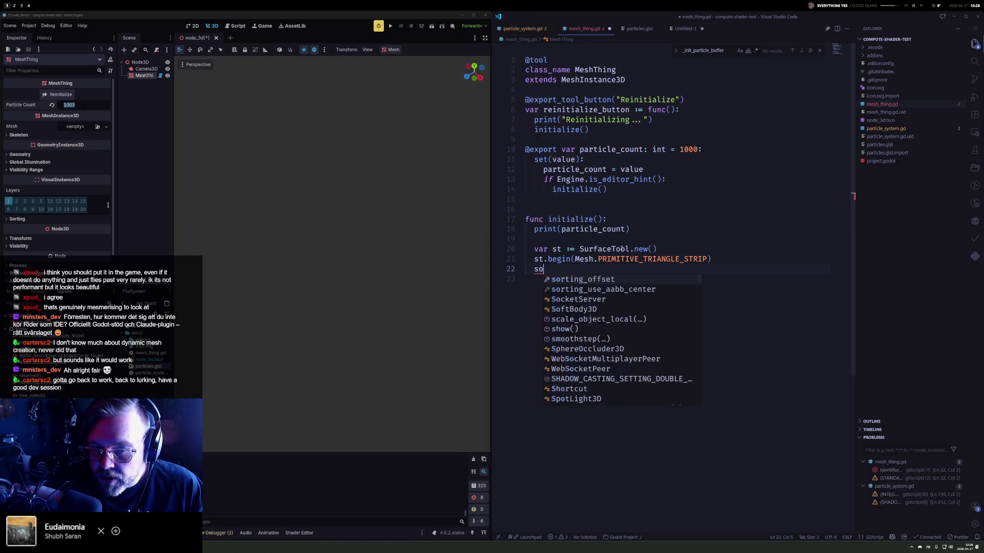
type(" in ")
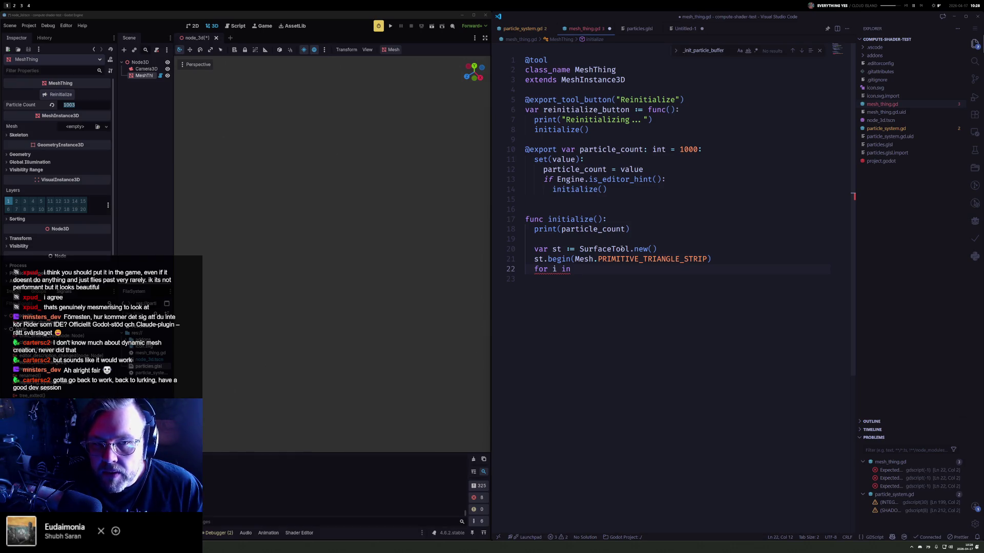
type("part")
key("Return")
Step: Rename particle_count to count everywhere and finish the loop header
key("F2")
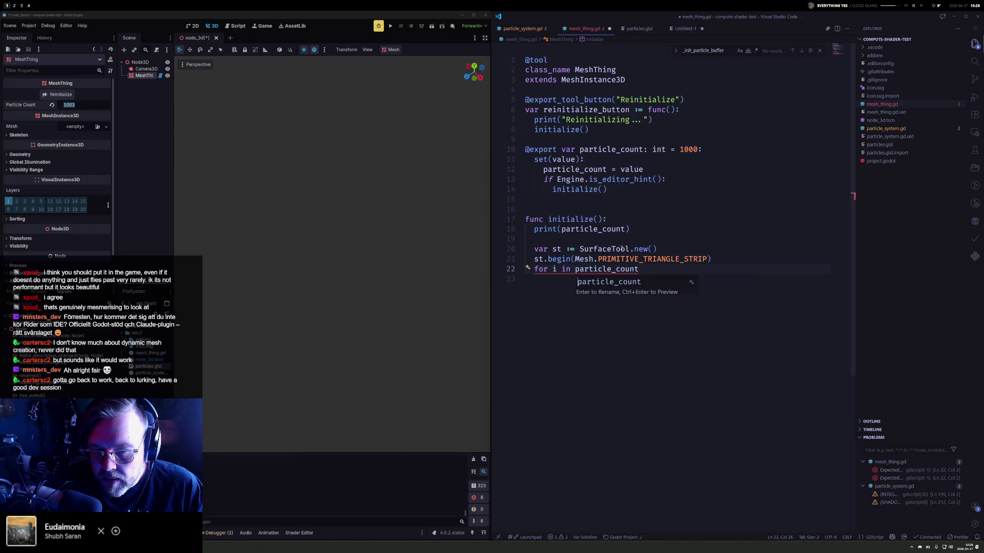
key("shift+Right")
key("shift+Right")
key("shift+Right")
key("BackSpace")
key("Return")
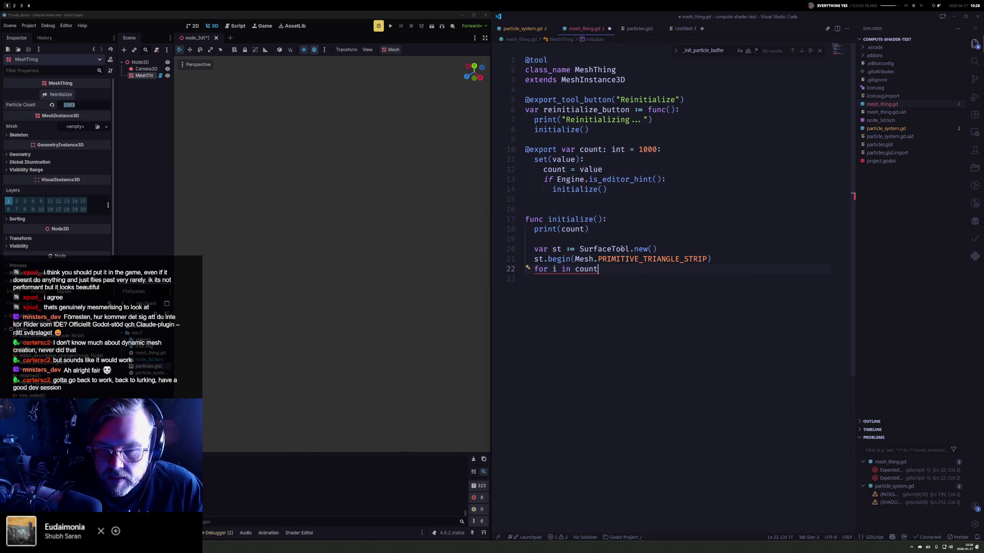
scroll(621, 250, "down", 1)
type(":")
key("Return")
Step: Add two vertices per step: Vector3.RIGHT * i and Vector3.RIGHT * i + Vector3.UP
type("st.")
key("Down")
key("Down")
key("Down")
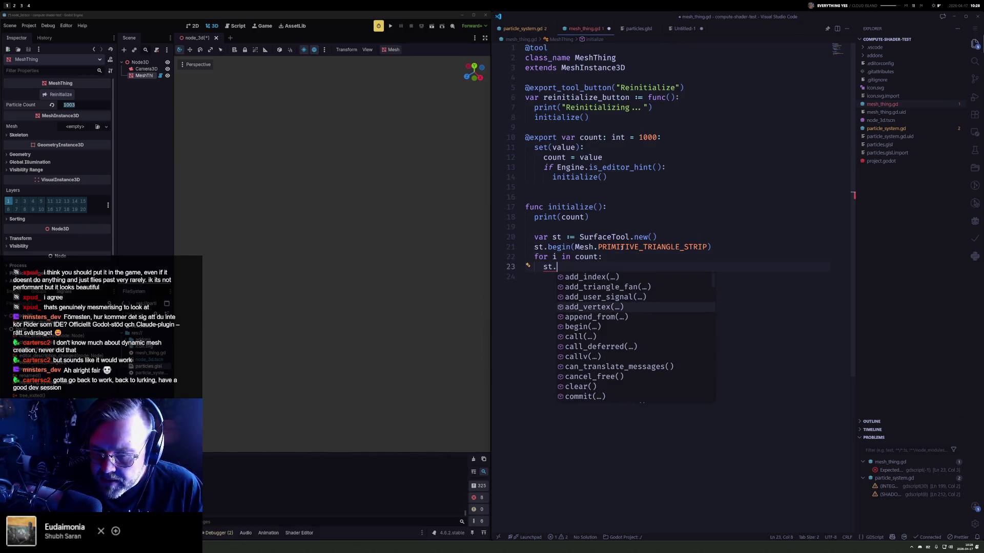
key("Return")
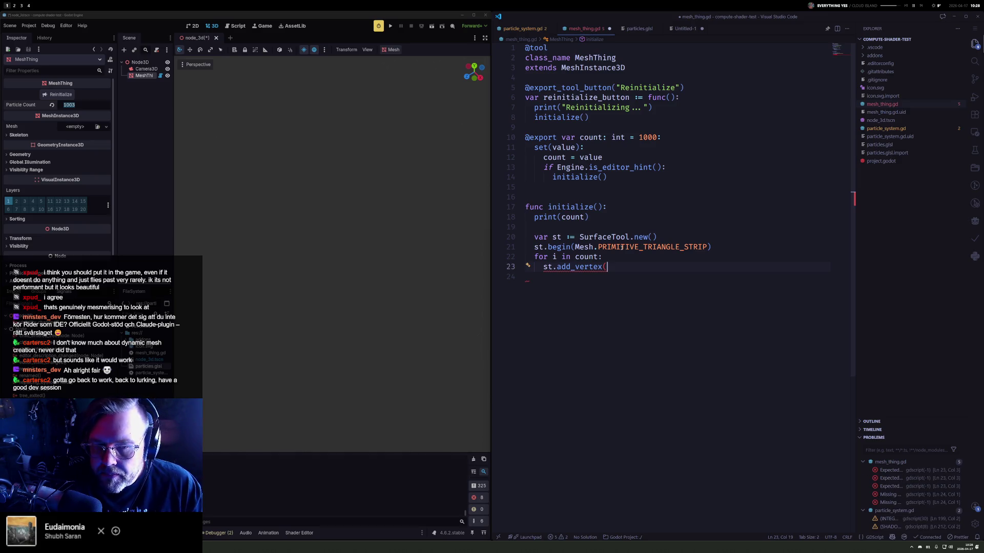
type("Vec")
key("Down")
key("Down")
key("Return")
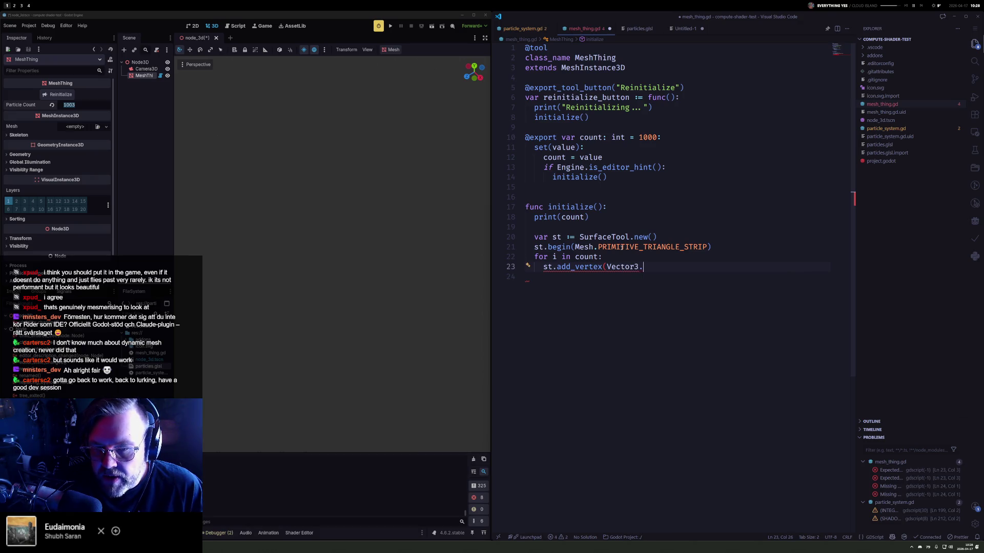
type(".RIGHT * ")
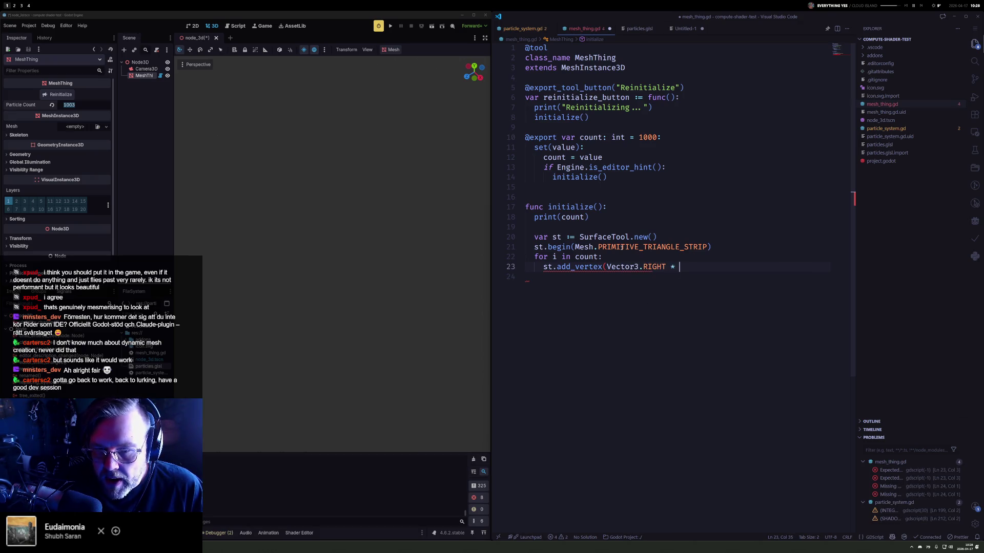
type("i")
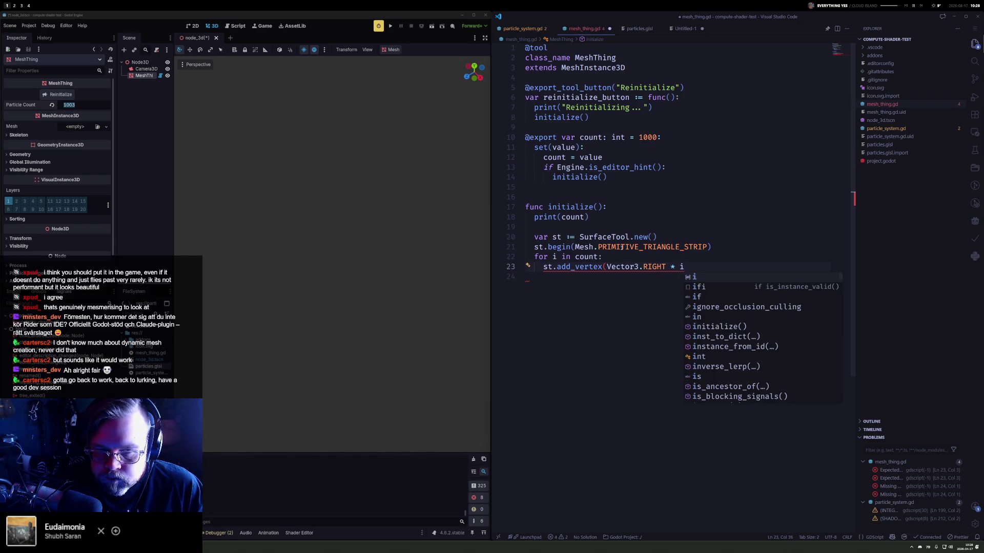
type(")")
key("shift+alt+Down")
key("Left")
key("Left")
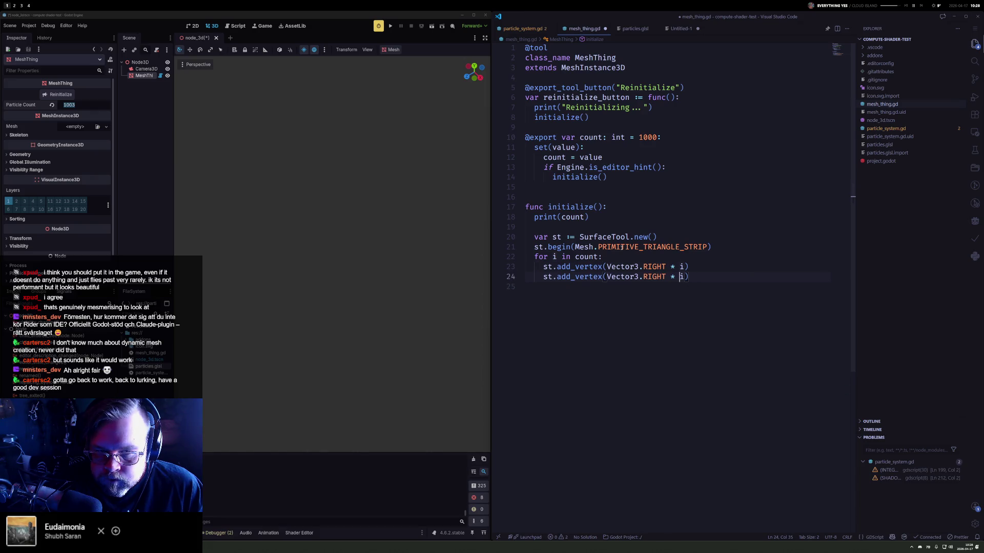
key("Right")
key("Right")
key("Right")
type("+ Vector3")
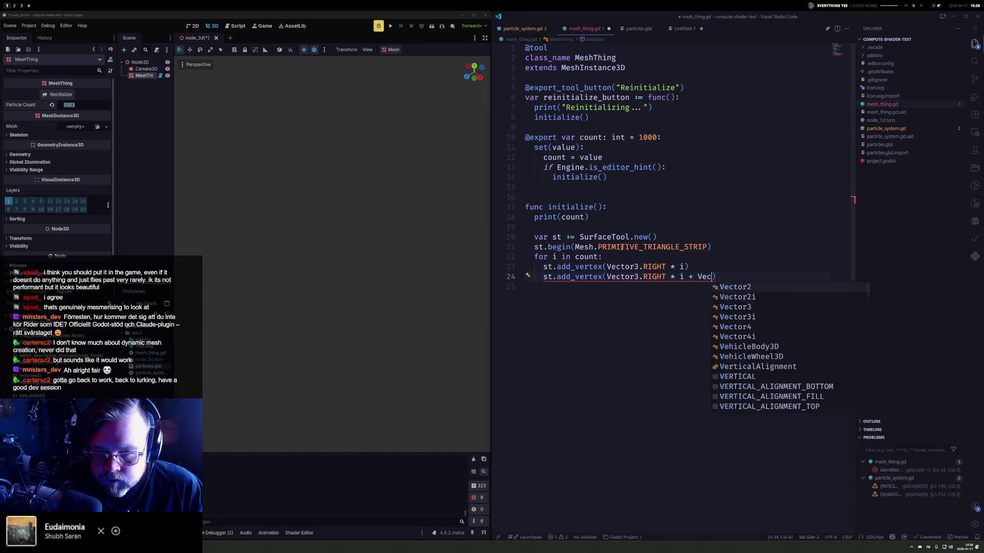
type(".UP")
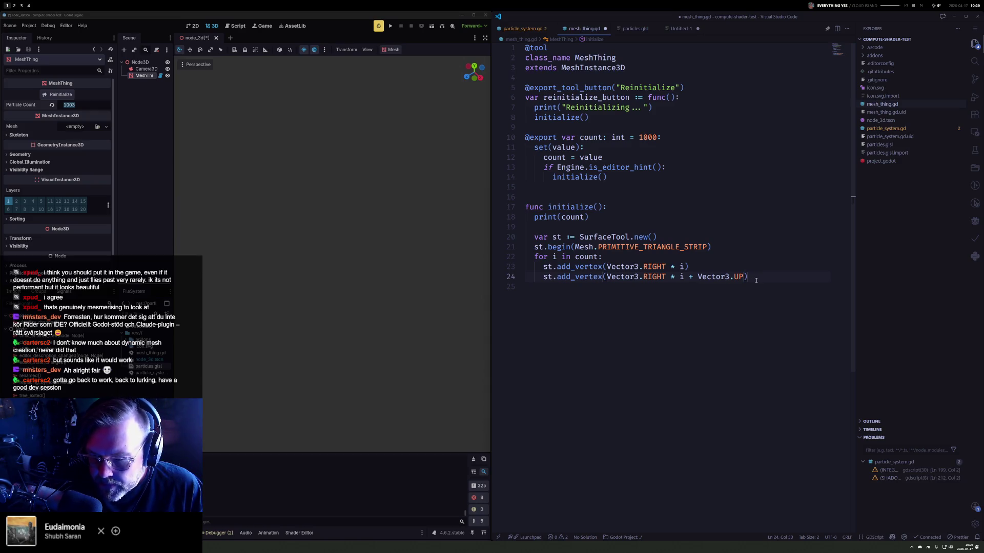
Step: Assign mesh = st.commit() after the loop and save mesh_thing.gd
key("Return")
key("Return")
key("BackSpace")
type("mesh")
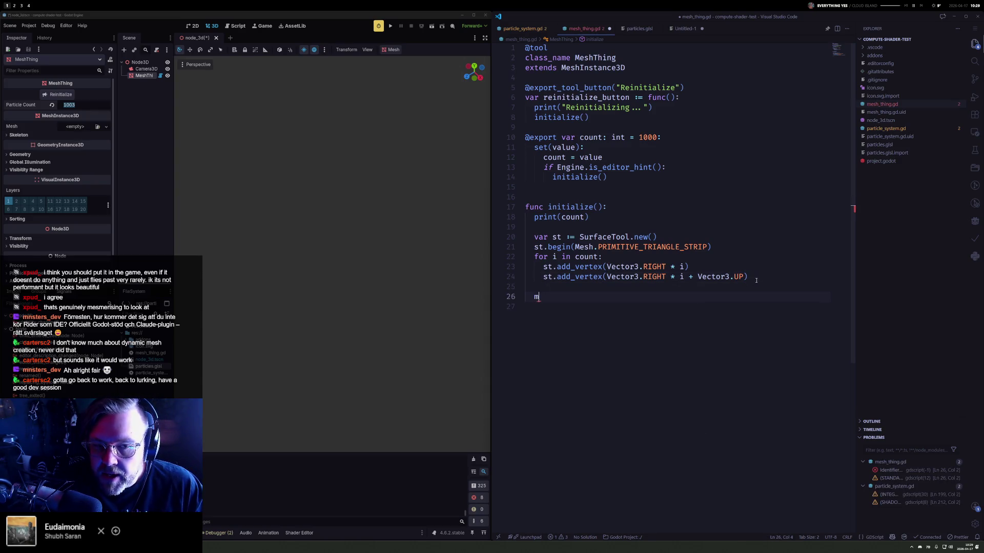
type(" = st.co")
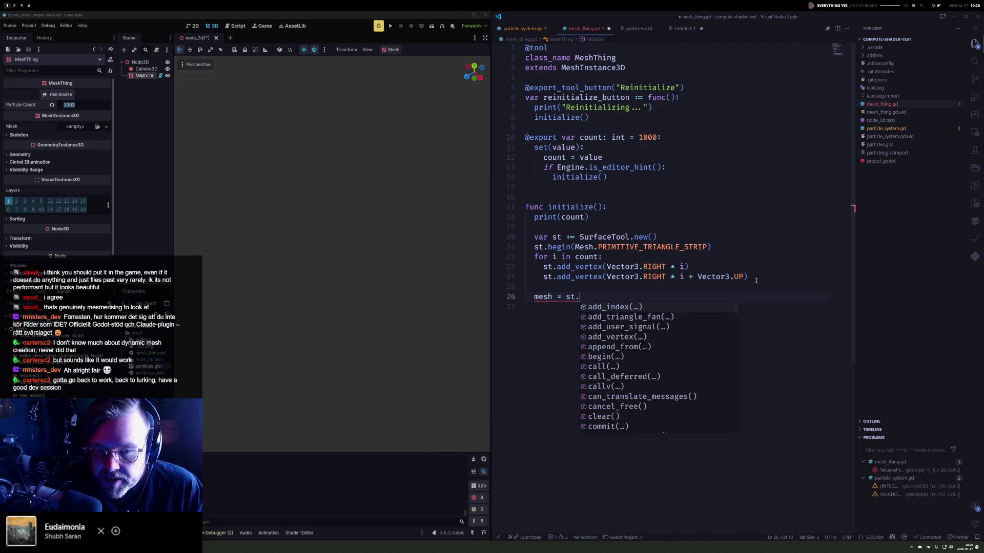
type("m")
key("Return")
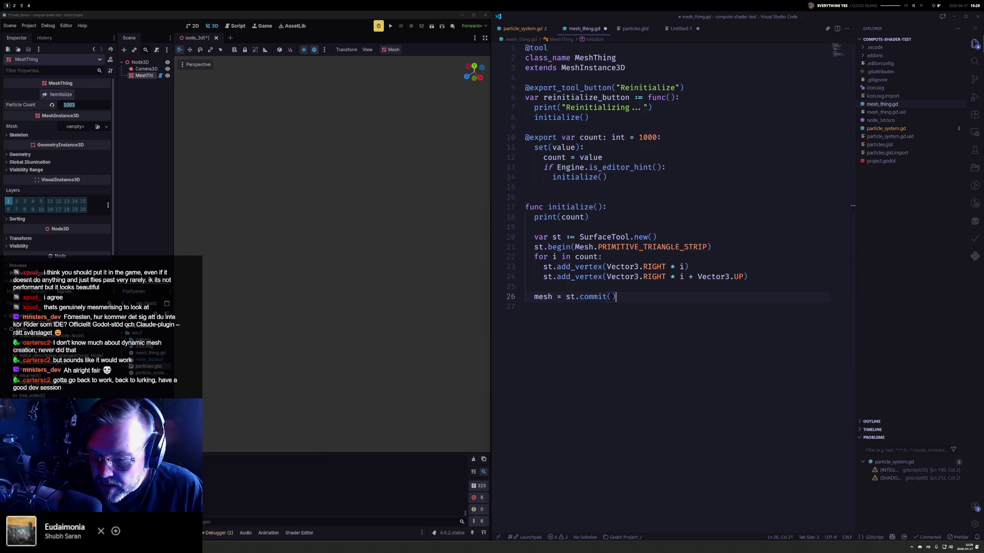
key("Down")
key("ctrl+s")
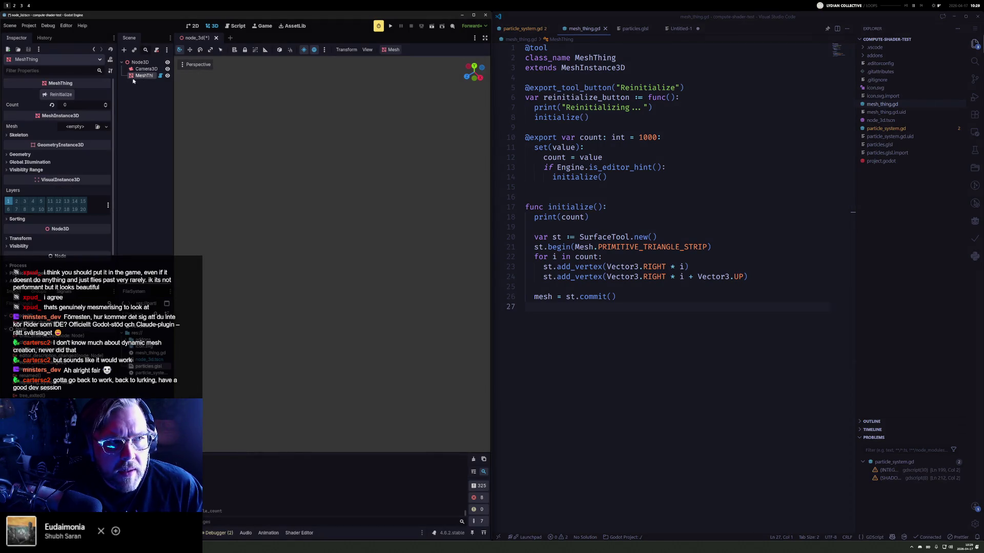
Step: Regenerate the mesh, turn on View Grid, and orbit toward the horizon
left_click(57, 94)
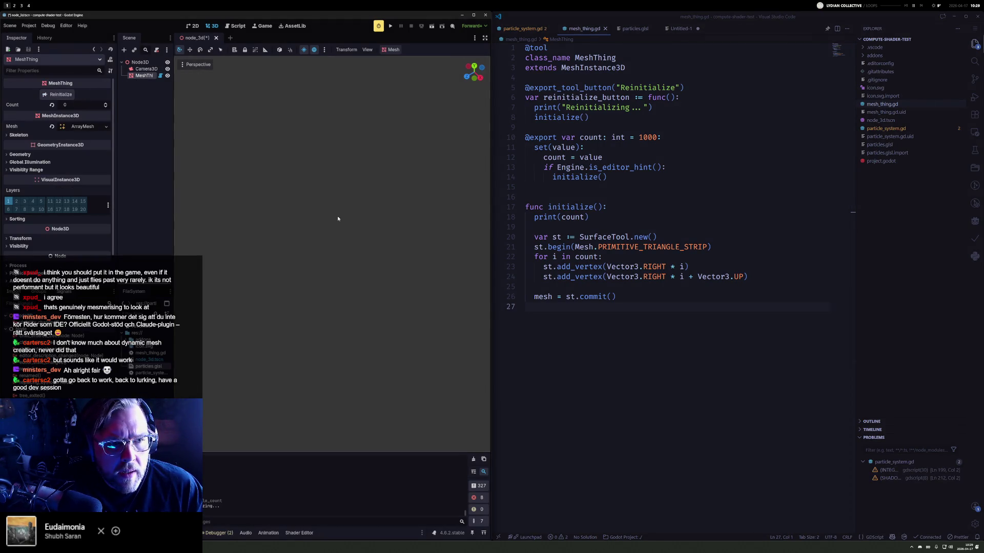
left_click(197, 64)
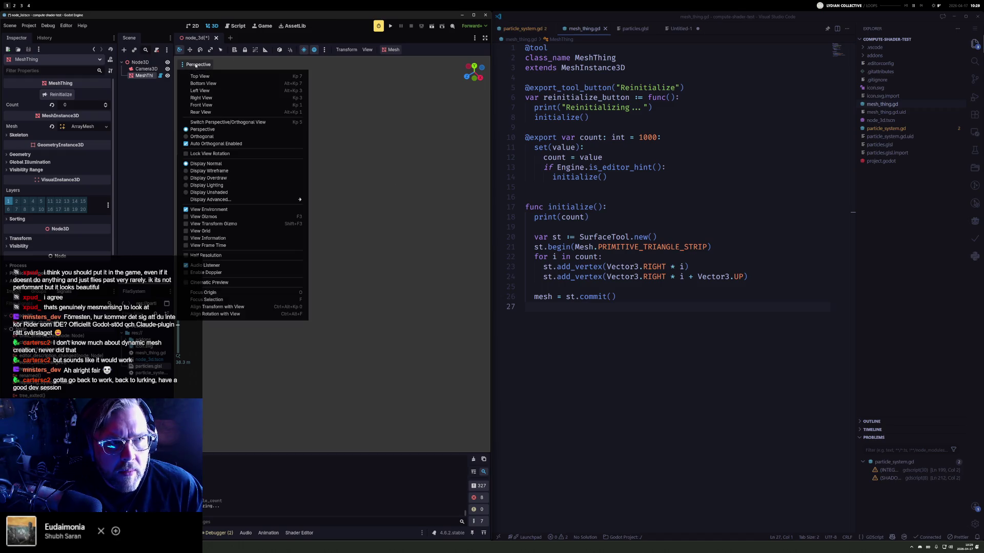
left_click(230, 232)
left_click(398, 217)
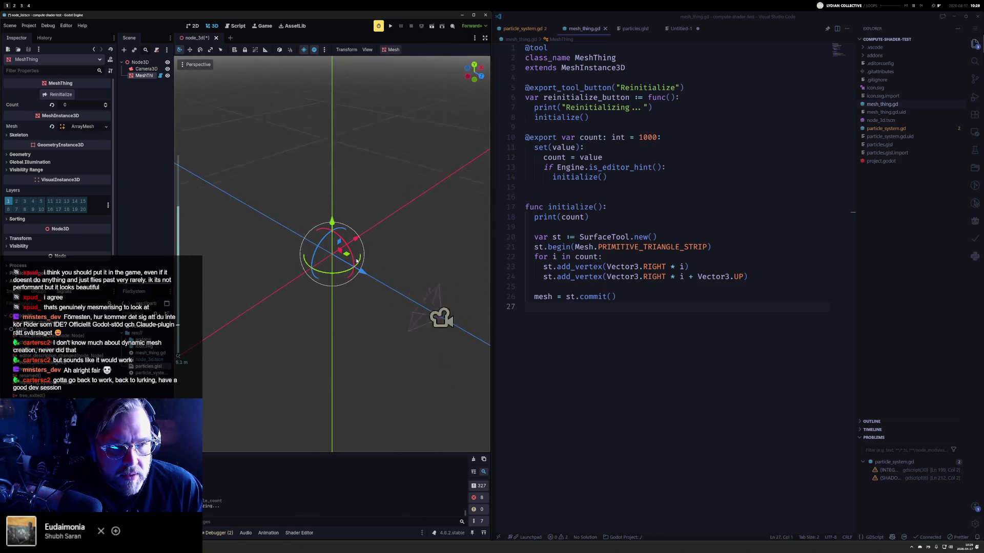
mouse_move(198, 232)
left_mouse_down()
mouse_move(418, 194)
mouse_move(416, 218)
left_mouse_up()
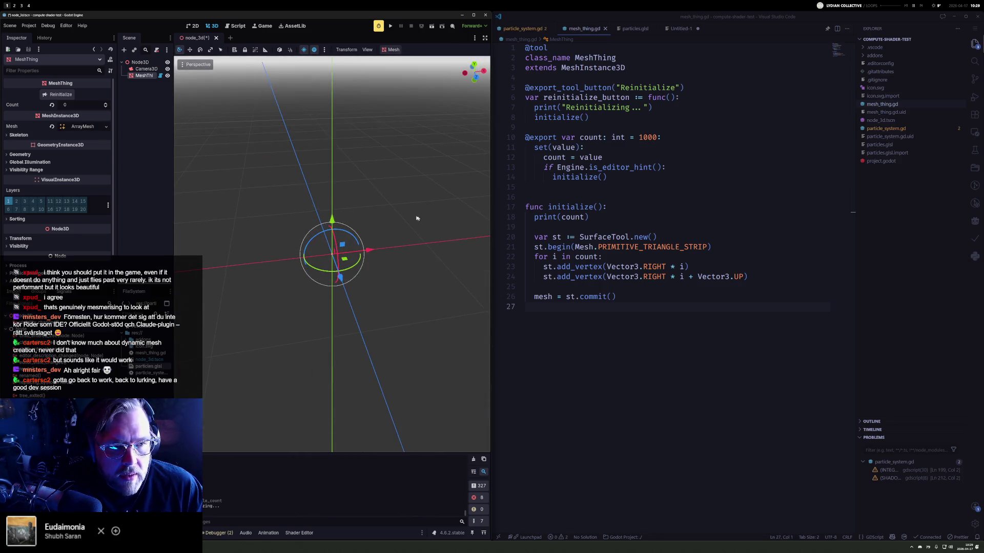
Step: Restore Count to 1000 and display the generated strip in wireframe
left_click(85, 129)
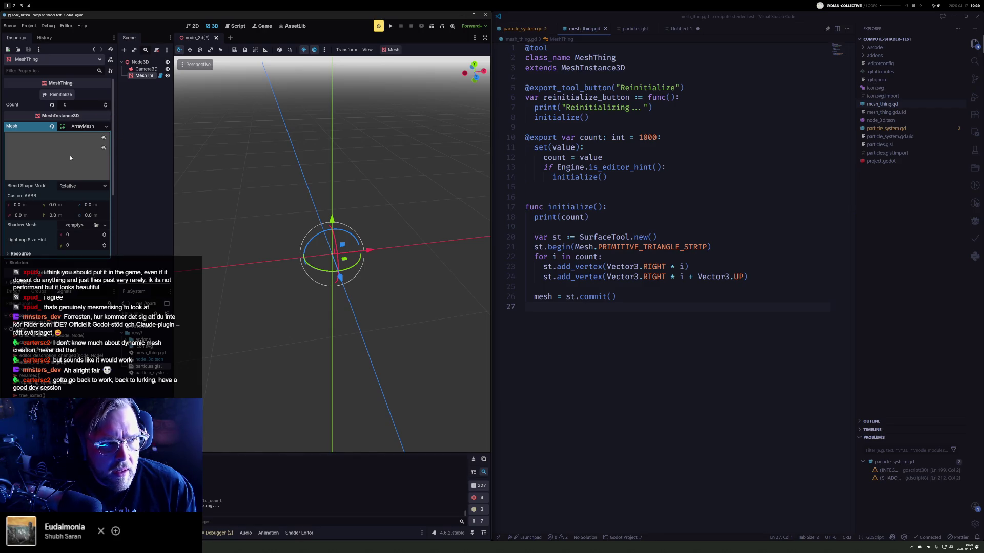
left_click(637, 258)
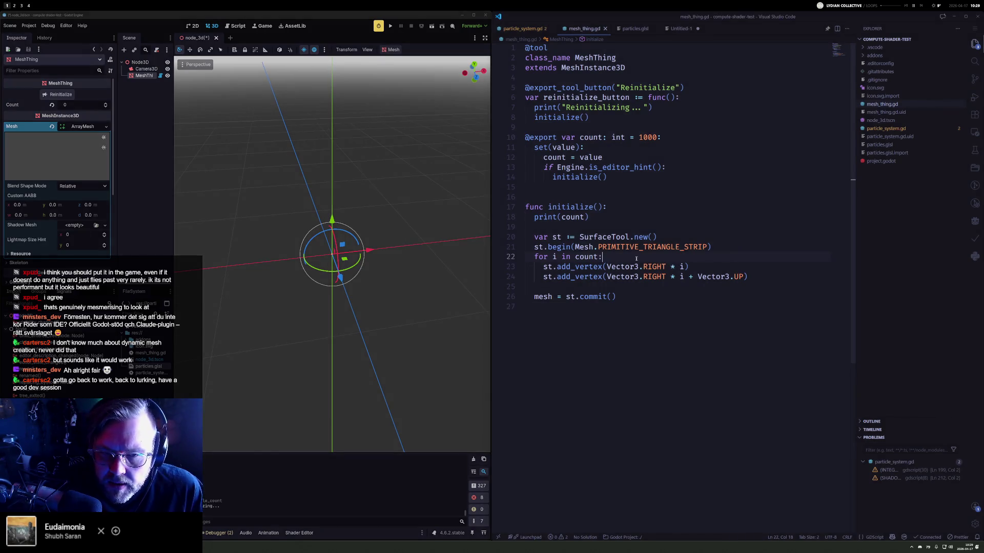
left_click(50, 105)
mouse_move(389, 205)
left_mouse_down()
mouse_move(429, 213)
mouse_move(413, 234)
mouse_move(364, 246)
mouse_move(384, 207)
mouse_move(331, 185)
left_mouse_up()
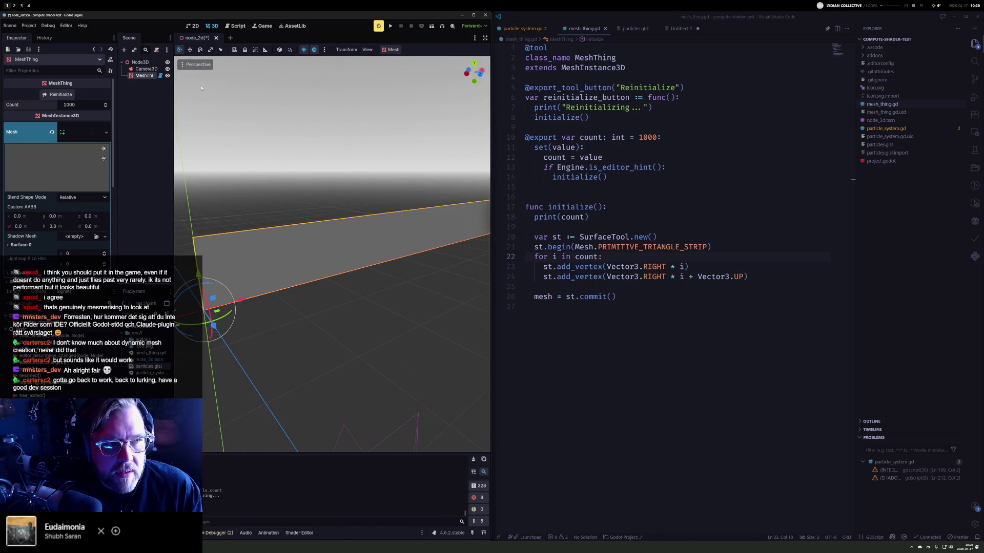
left_click(198, 64)
left_click(227, 171)
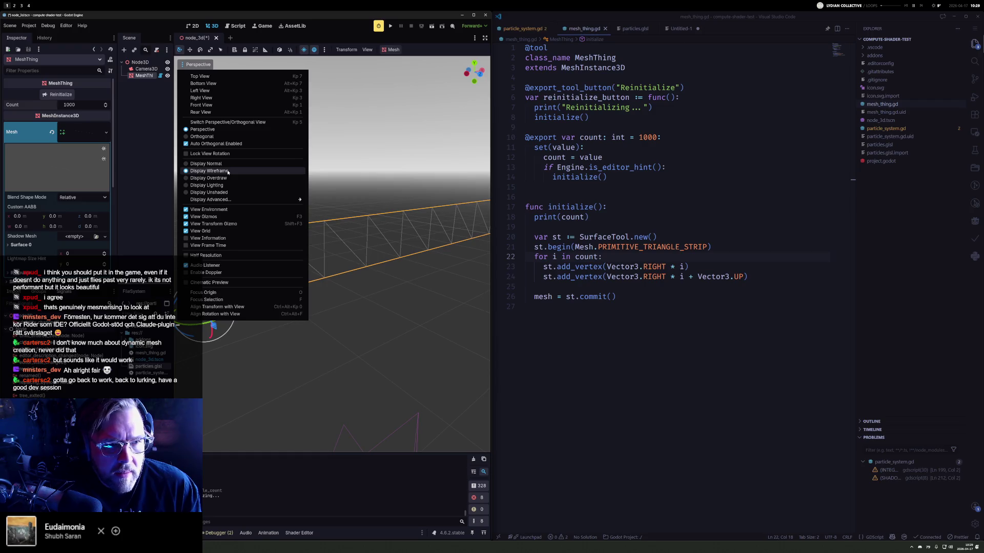
mouse_move(338, 204)
left_mouse_down()
mouse_move(384, 209)
mouse_move(333, 247)
mouse_move(329, 125)
mouse_move(356, 204)
mouse_move(382, 173)
mouse_move(408, 164)
mouse_move(394, 175)
left_mouse_up()
left_click(688, 277)
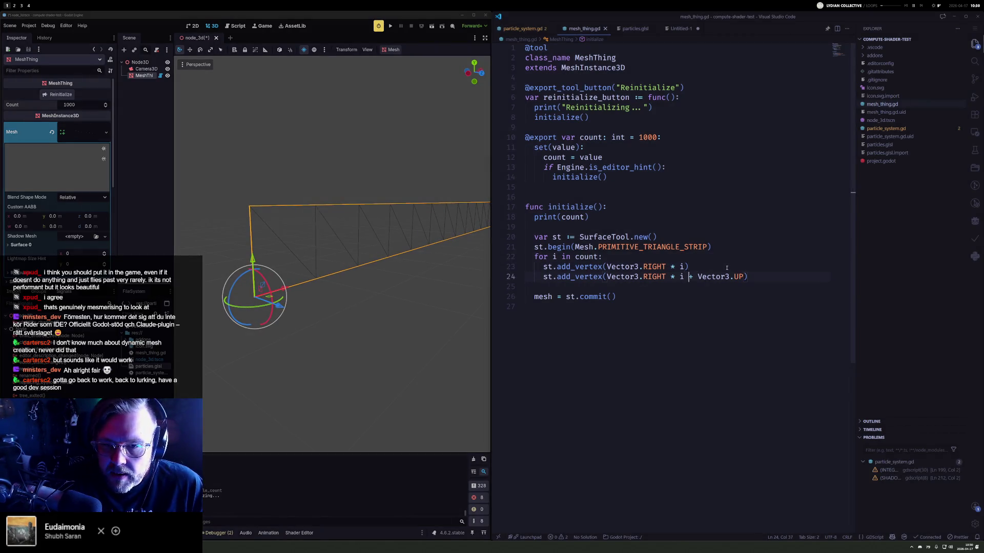
Step: Add the sin(float(i)/20) * 2.0 term to line 24's Vector3.UP and save
key("Left")
type("+ ")
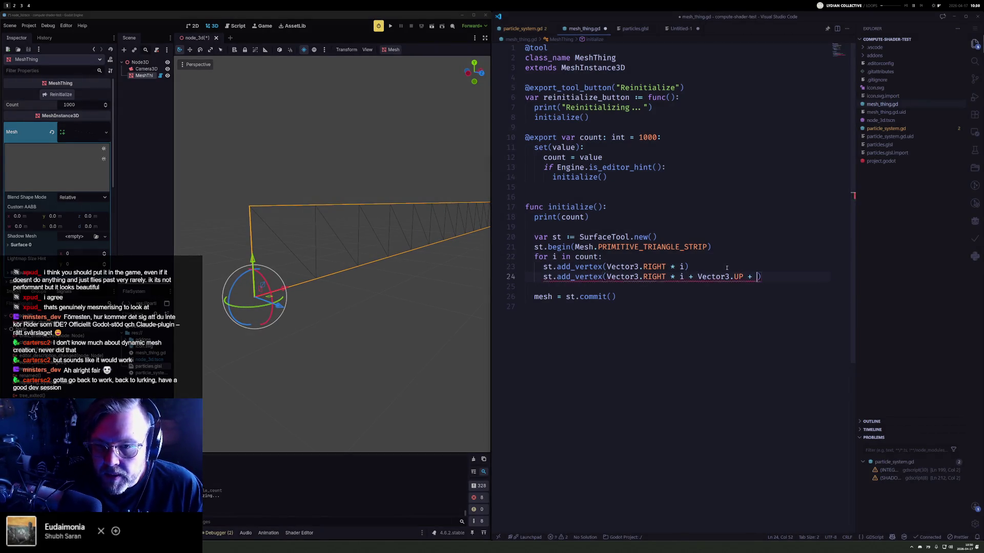
type("sin(")
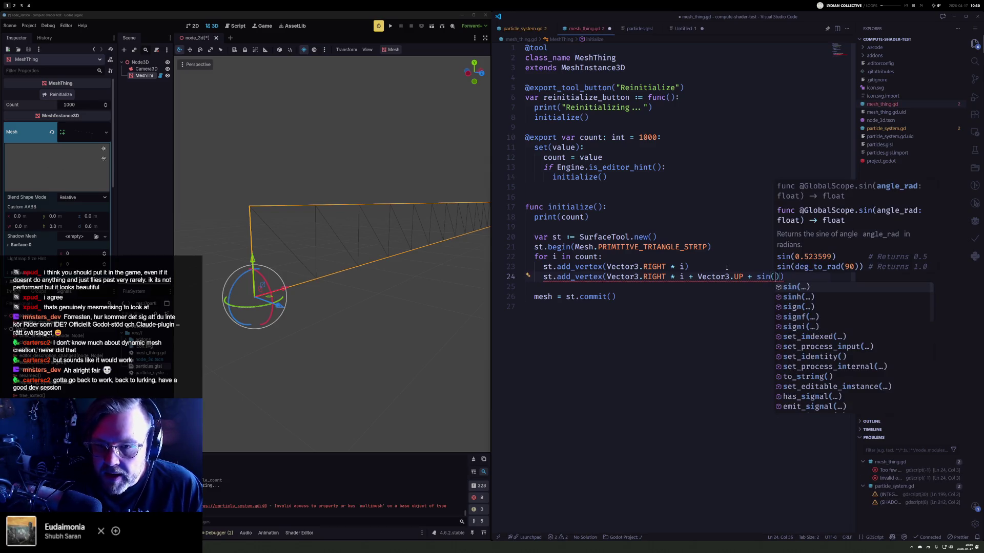
type("float(i")
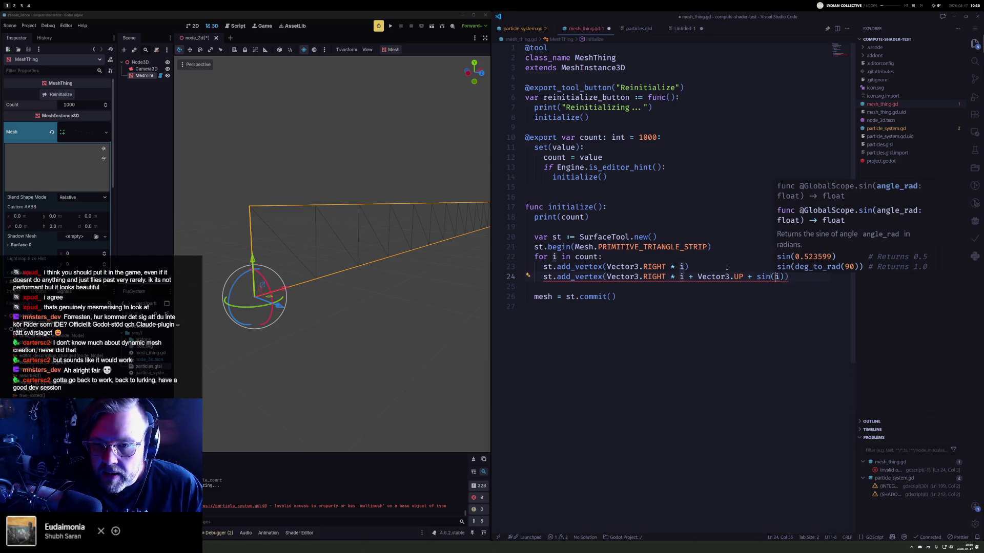
type(")")
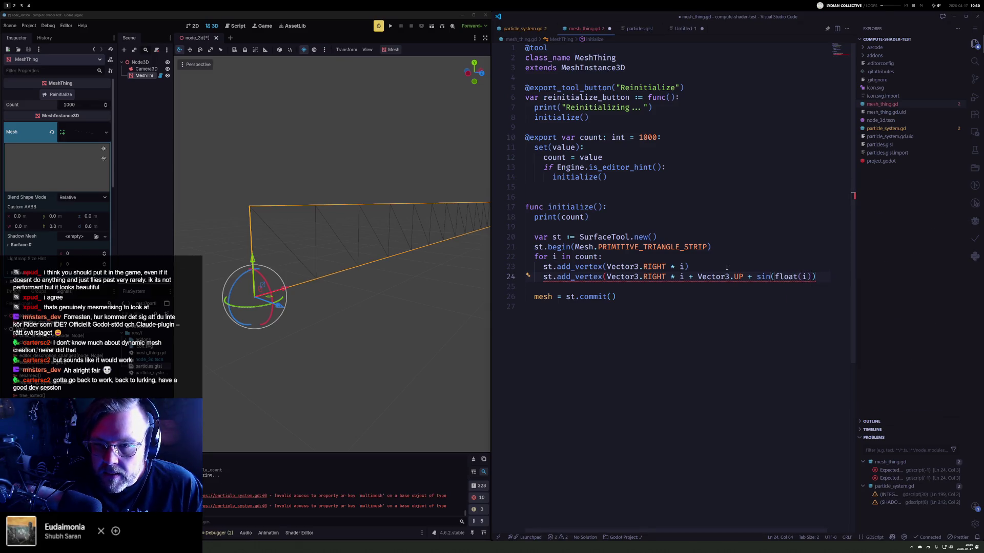
type("/20")
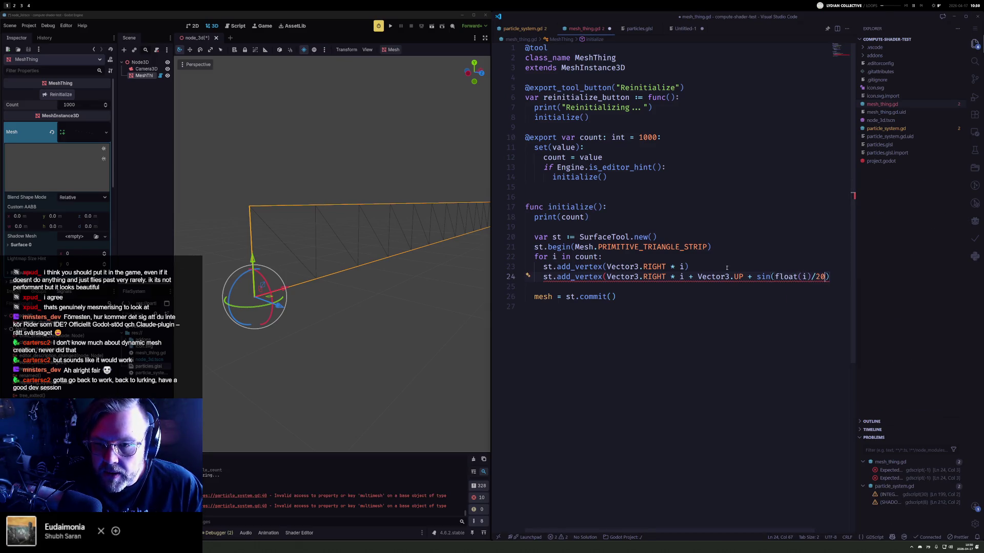
key("ctrl+s")
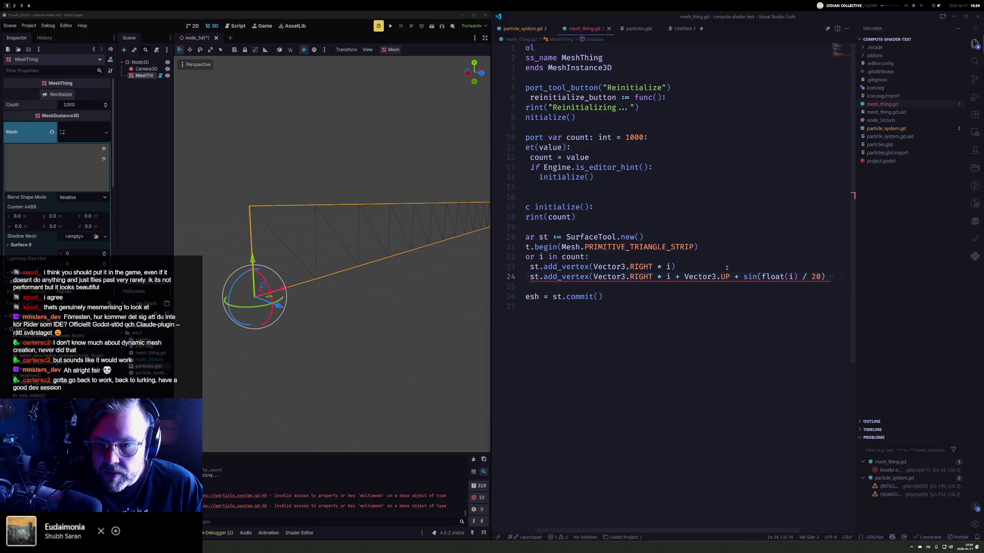
type(".0")
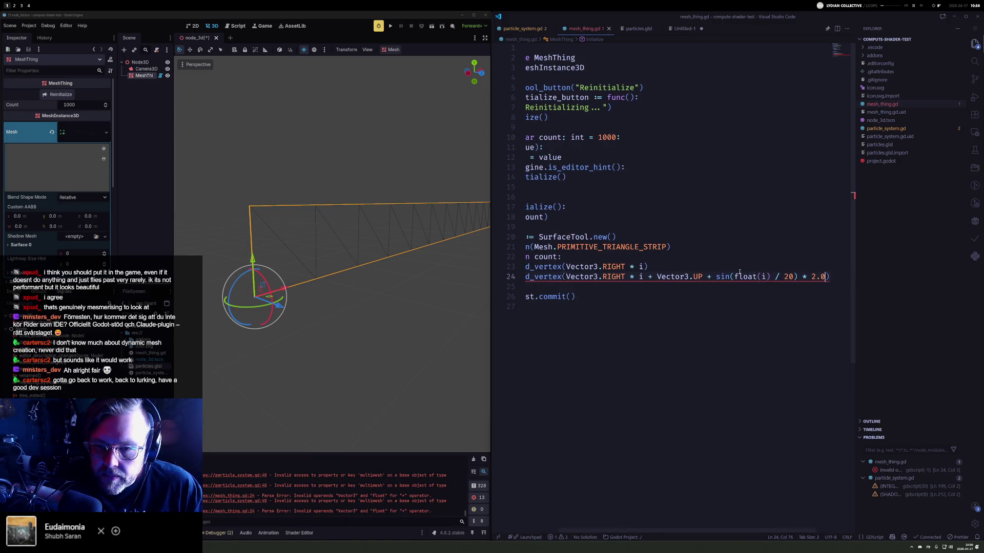
left_click(808, 277)
mouse_move(787, 277)
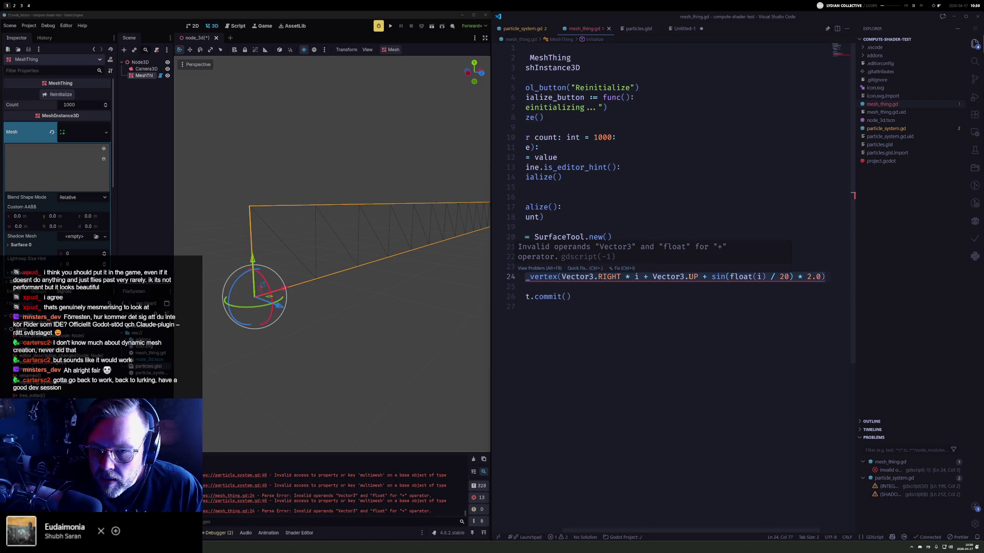
left_click(710, 277)
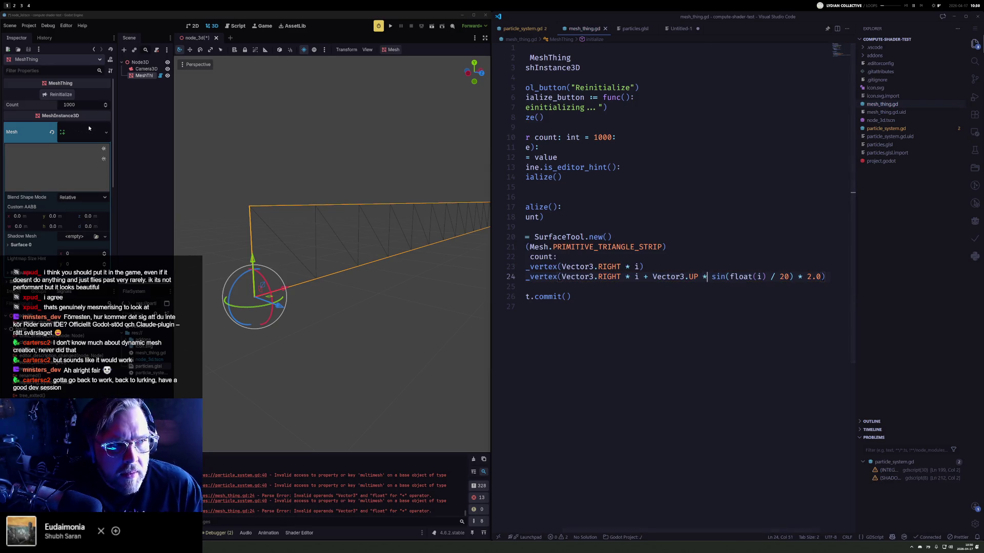
Step: Reinitialize the mesh and orbit so the wavy strip runs across the view
left_click(60, 94)
scroll(256, 156, "down", 3)
mouse_move(464, 235)
left_mouse_down()
mouse_move(356, 233)
mouse_move(402, 248)
mouse_move(362, 241)
left_mouse_up()
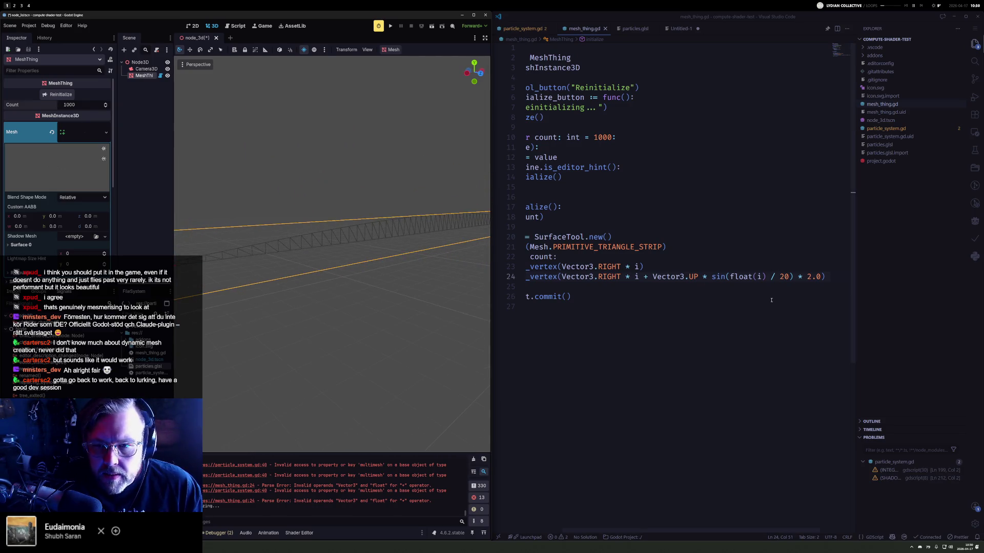
Step: Change the sine divisor from 20 to 10, save, regenerate, and inspect the tighter wave
double_click(784, 277)
type("10")
key("ctrl+s")
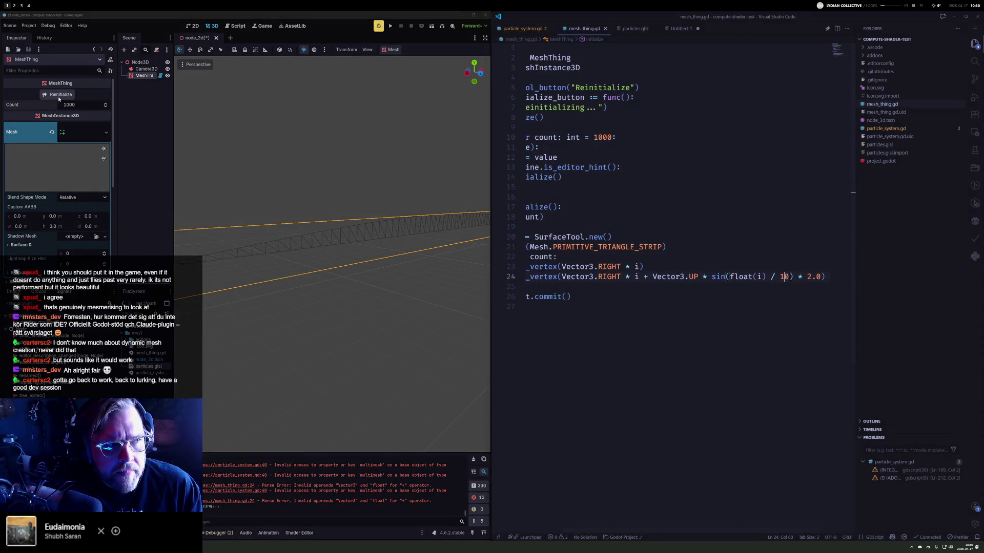
left_click(59, 94)
scroll(317, 236, "down", 3)
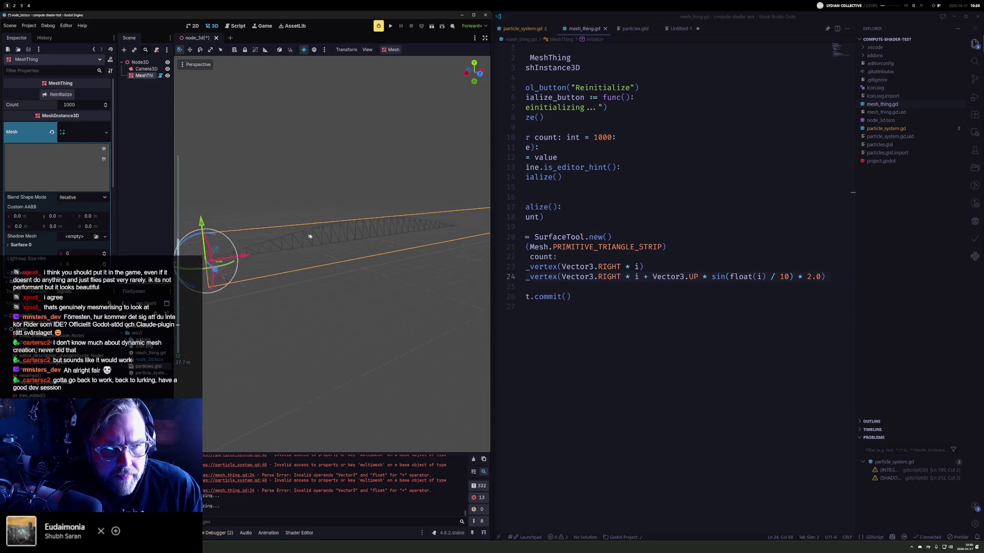
scroll(326, 247, "up", 5)
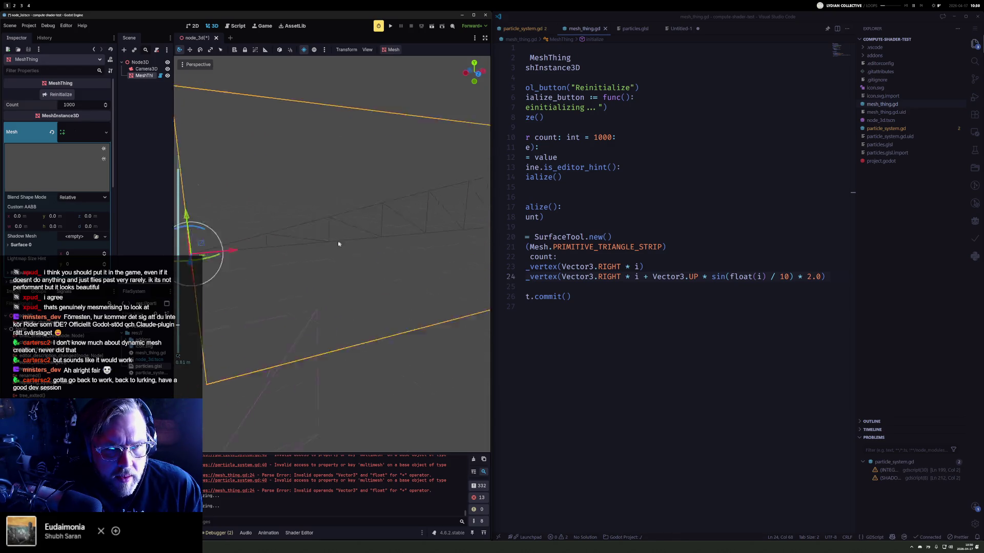
mouse_move(269, 237)
left_mouse_down()
mouse_move(352, 244)
mouse_move(463, 230)
left_mouse_up()
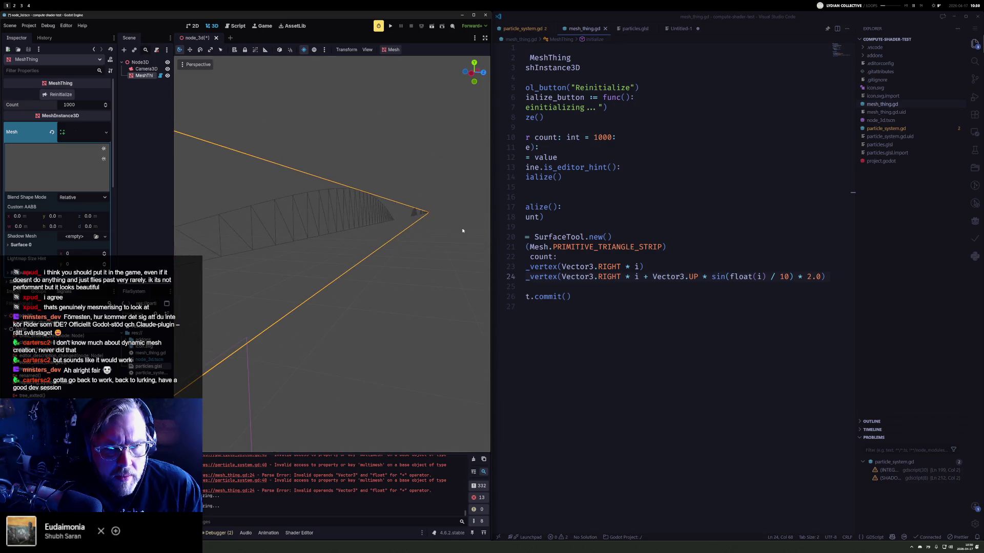
scroll(437, 244, "down", 5)
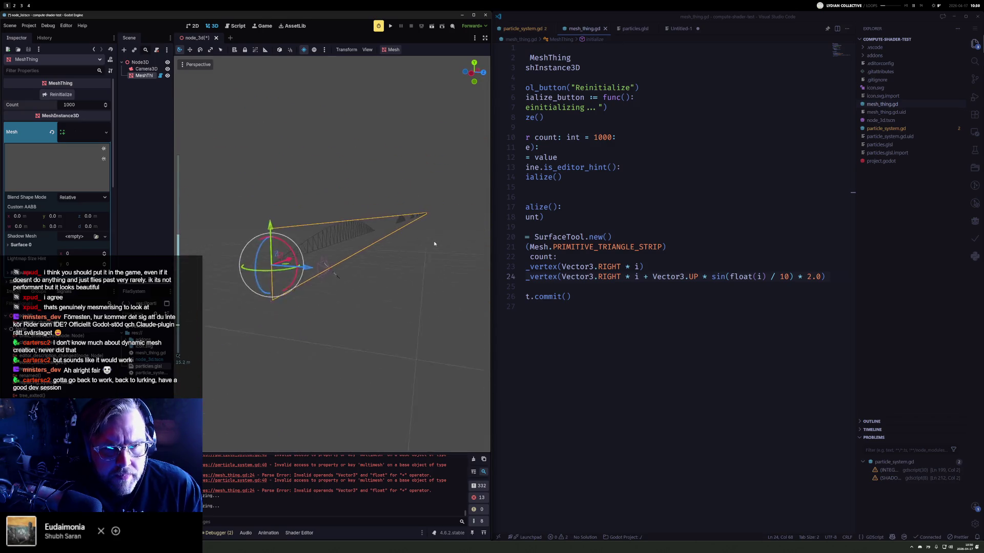
Step: Switch the viewport to solid display, then delete the sine expression from line 24
left_click(191, 65)
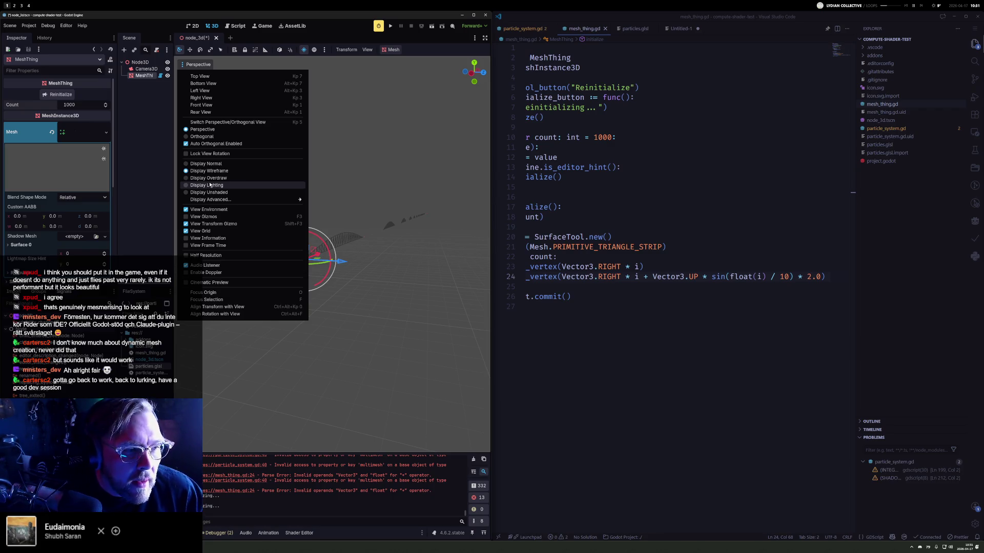
left_click(217, 164)
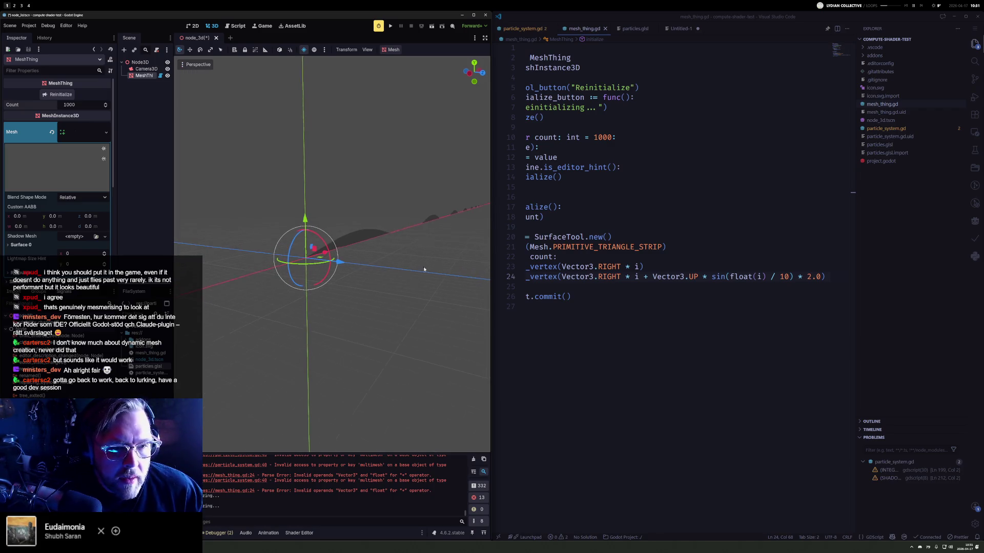
left_click(198, 64)
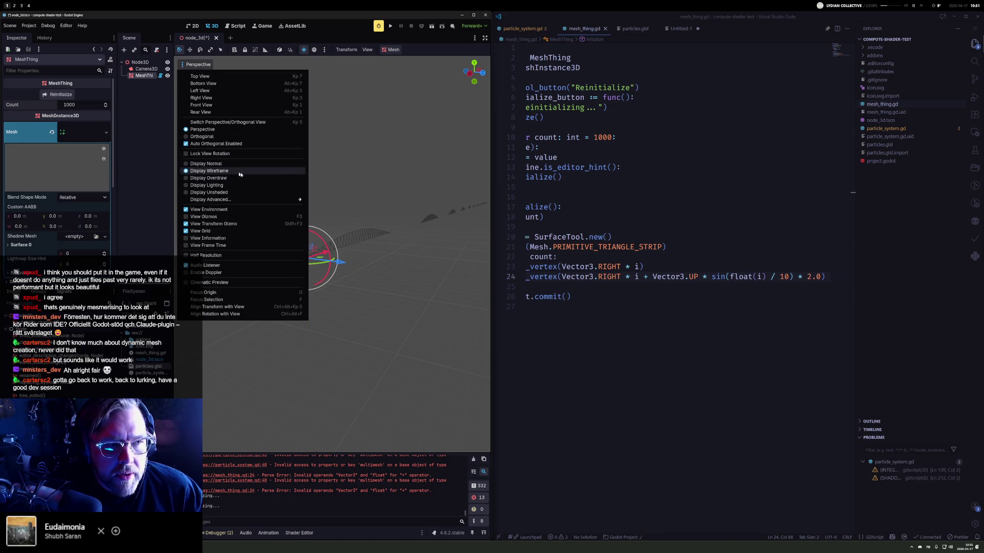
left_click(423, 225)
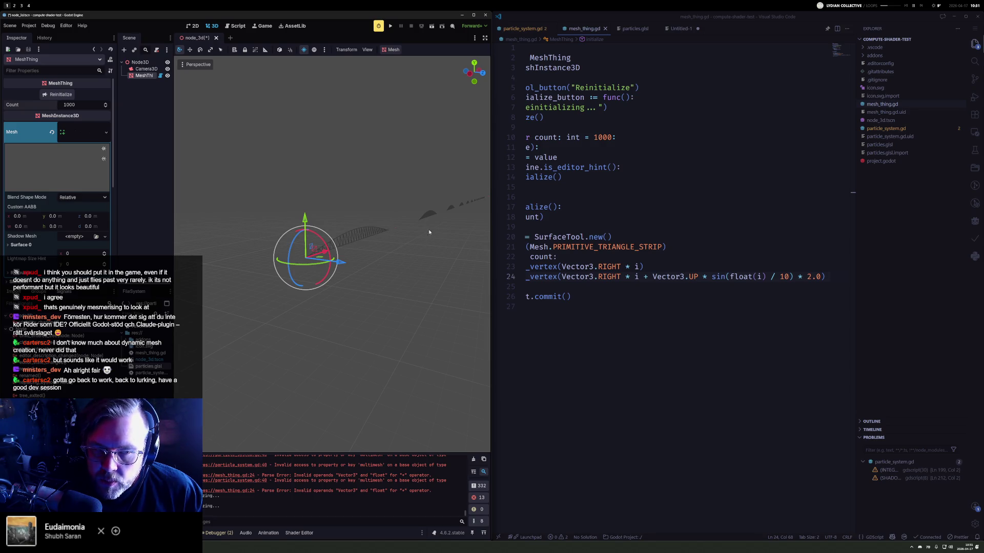
left_click_drag(703, 277, 823, 277)
key("BackSpace")
Step: Remove the sine offset from line 24 and add an empty line after it
left_click(732, 260)
left_click(753, 277)
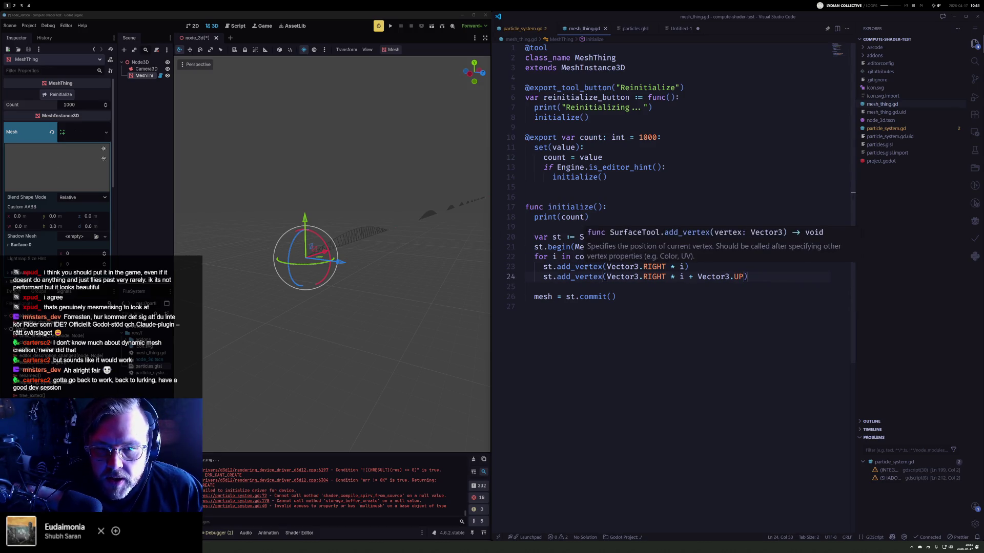
double_click(582, 267)
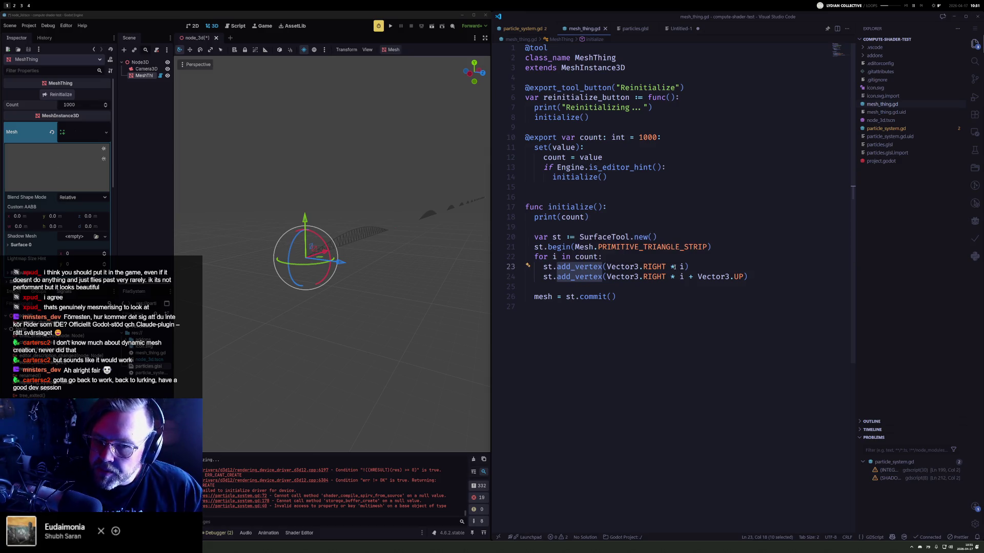
key("Down")
key("End")
key("Return")
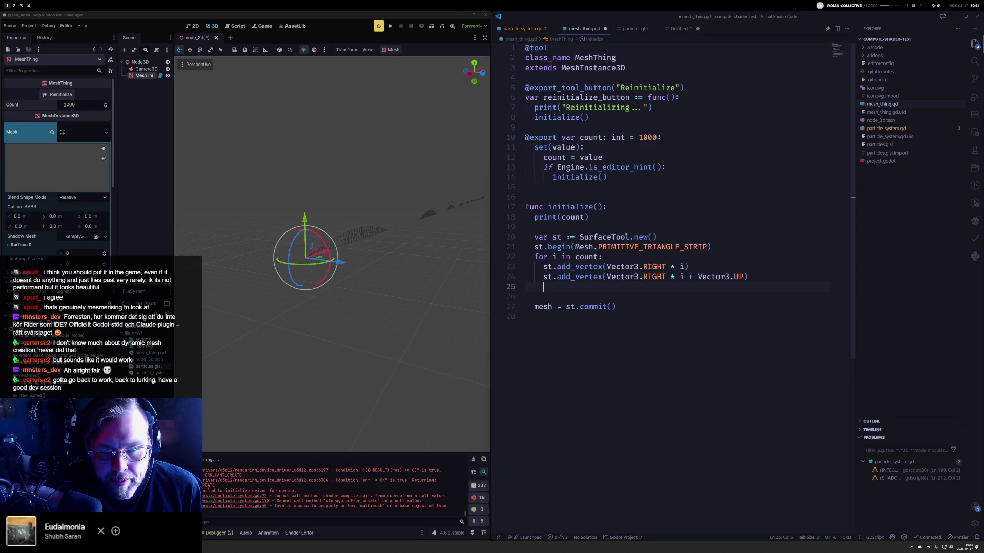
Step: Reinitialize the mesh in Godot to view the flat strip, then start an st.add_ call on line 25
left_click(199, 64)
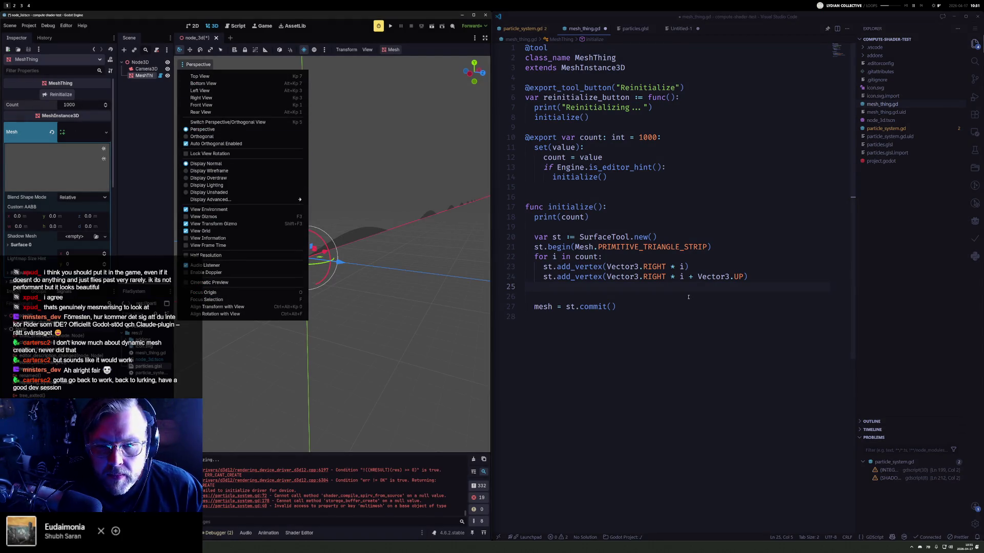
left_click(328, 258)
left_click(67, 97)
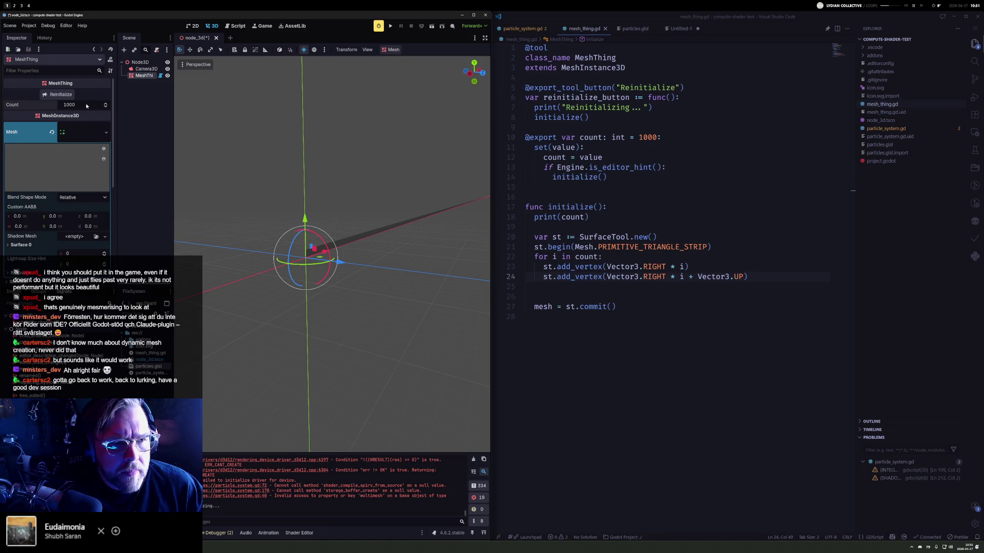
mouse_move(371, 232)
left_mouse_down()
mouse_move(363, 242)
mouse_move(334, 233)
mouse_move(393, 248)
mouse_move(419, 233)
left_mouse_up()
left_click(645, 287)
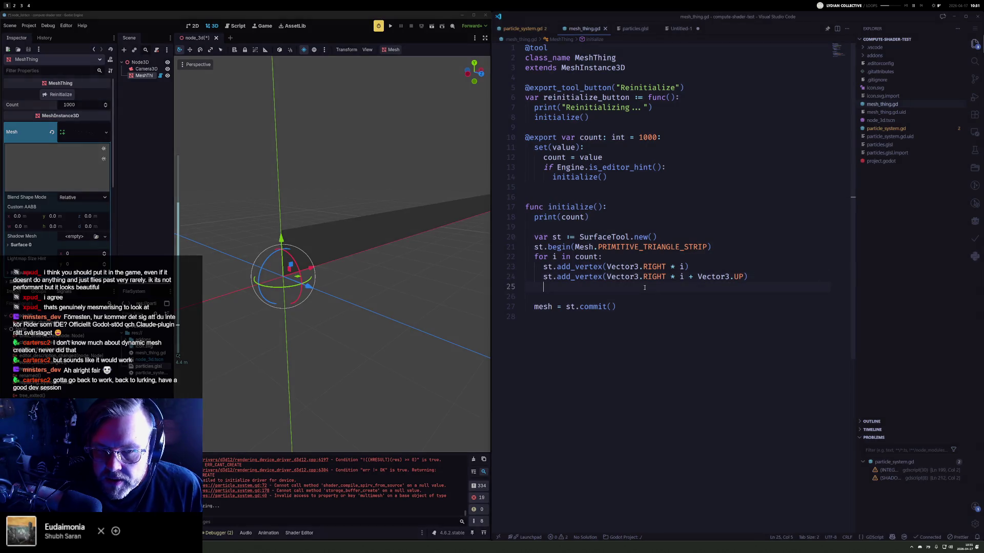
type("st.add")
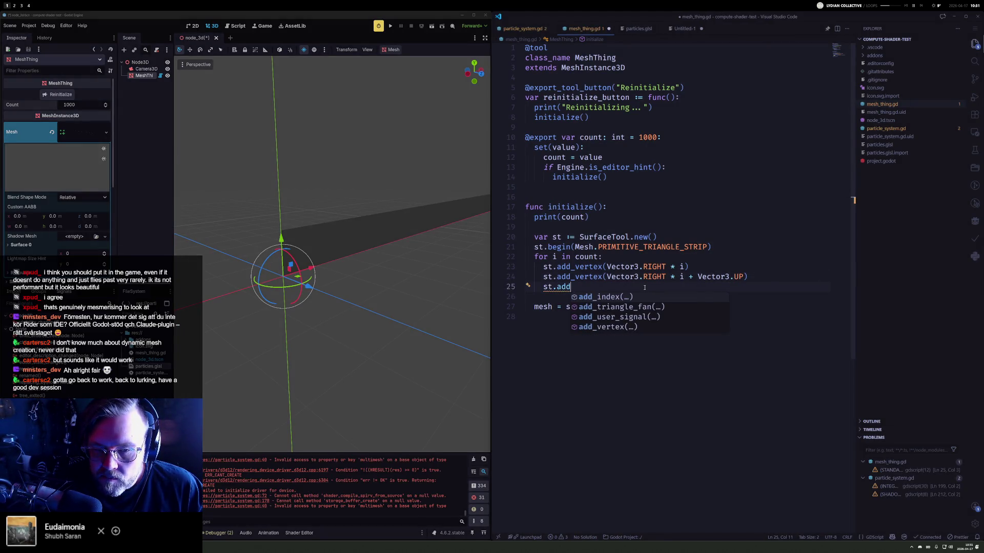
type("_")
Step: Replace the unfinished add_ call with an st.set_uv call
key("shift+Home")
key("BackSpace")
mouse_move(583, 268)
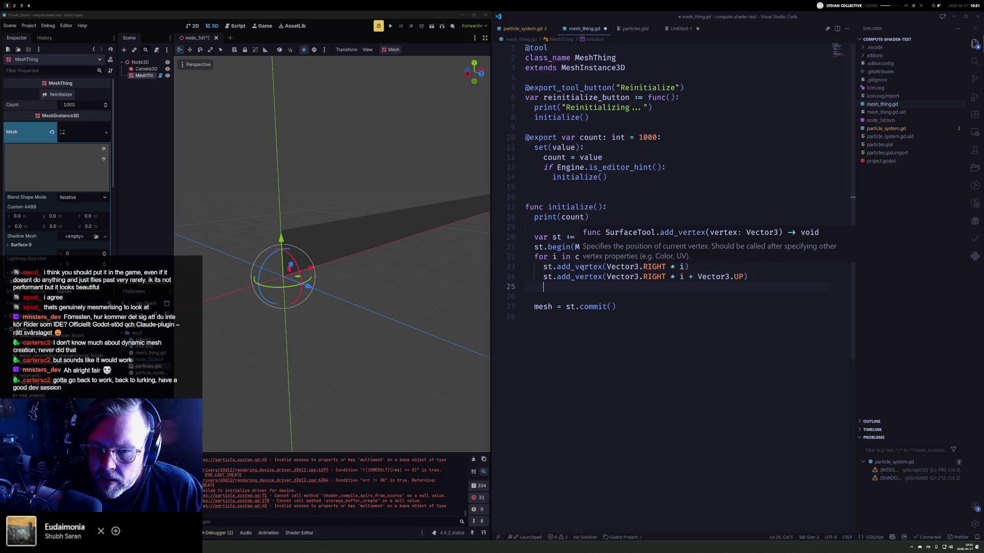
type("st.add")
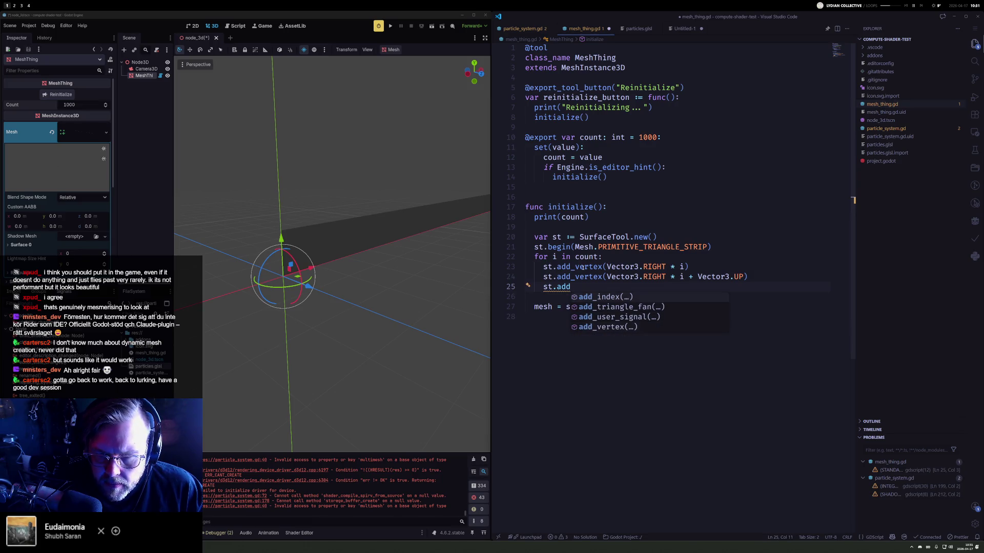
key("BackSpace")
key("BackSpace")
key("BackSpace")
type("uv")
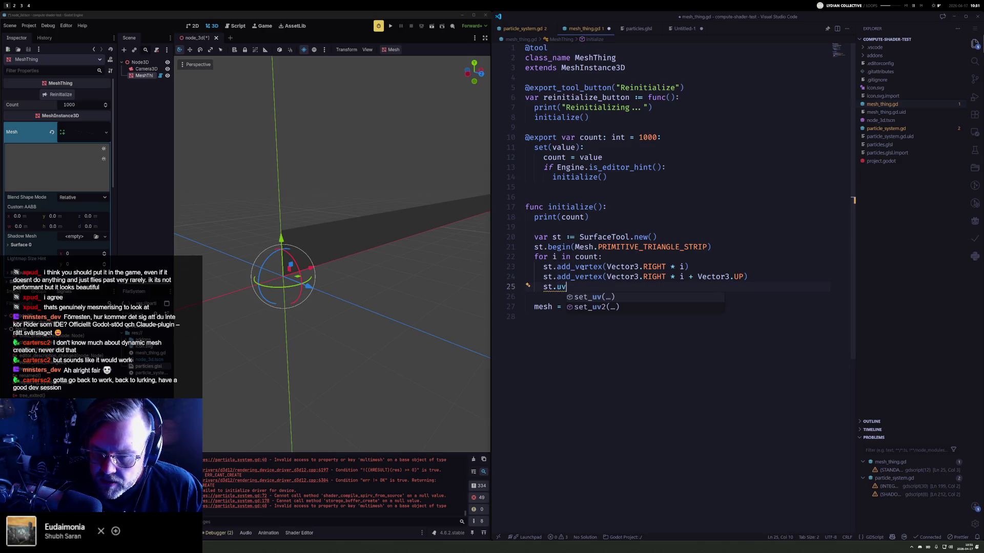
key("Return")
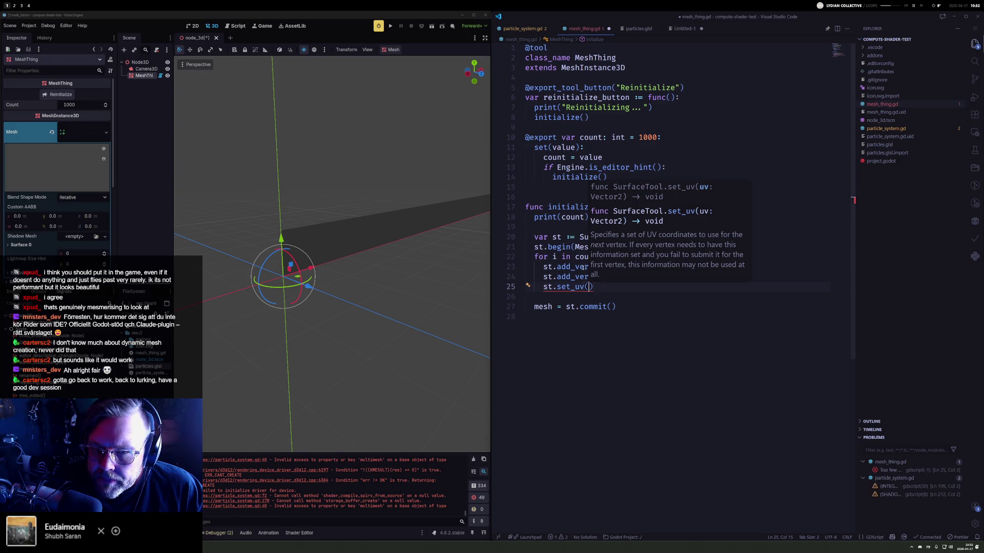
Step: Write st.set_uv(Vector2(float(i) / count, 0)) above the lower add_vertex call
key("alt+Up")
key("alt+Up")
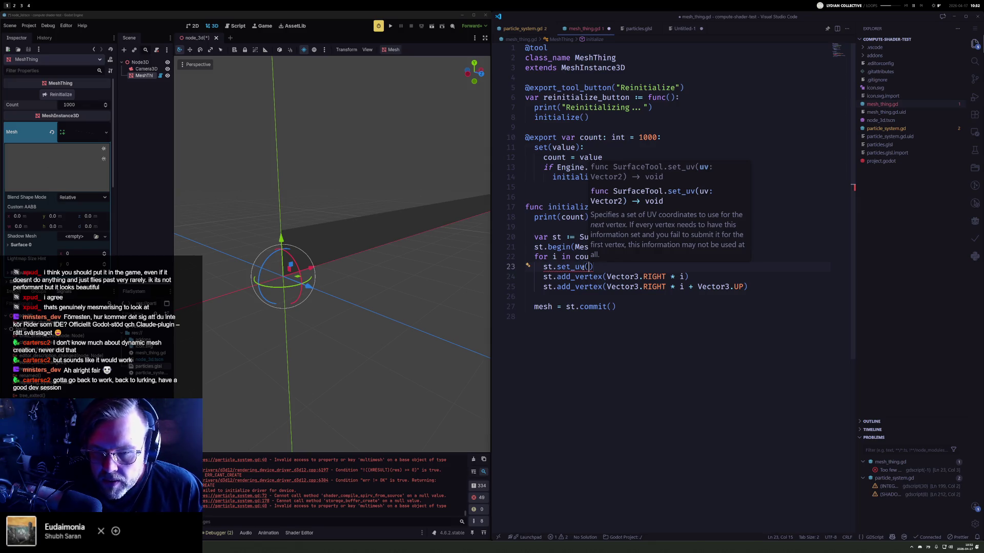
type("Vector2")
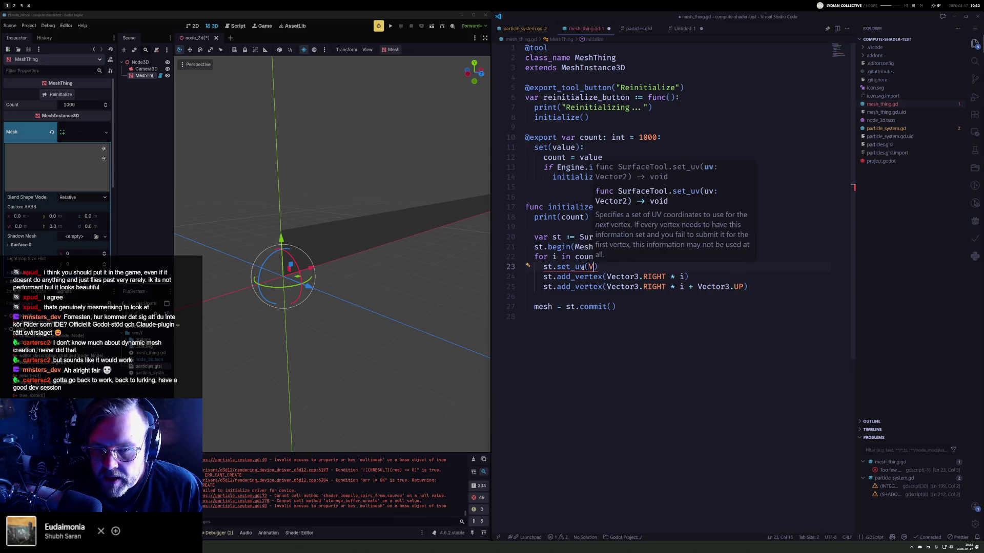
type("(")
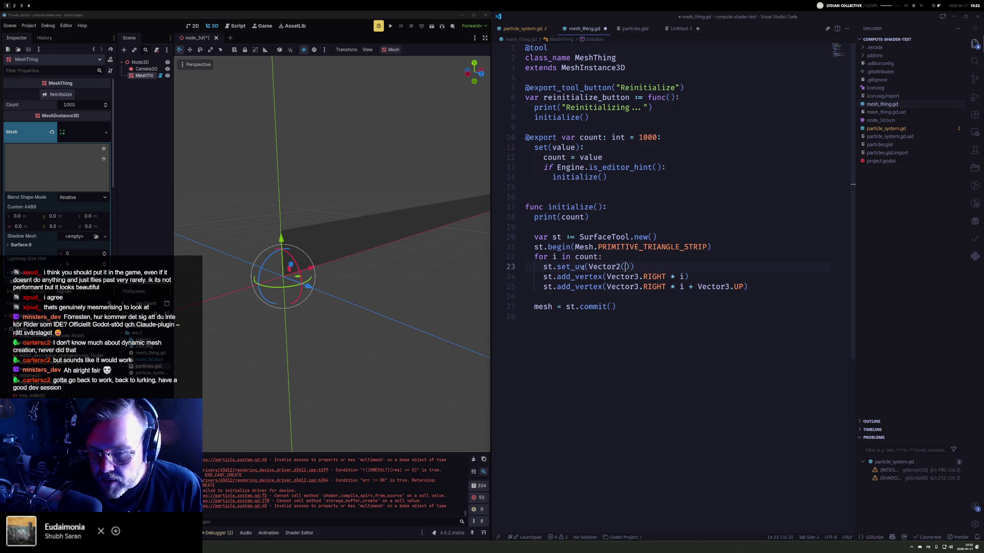
type("i")
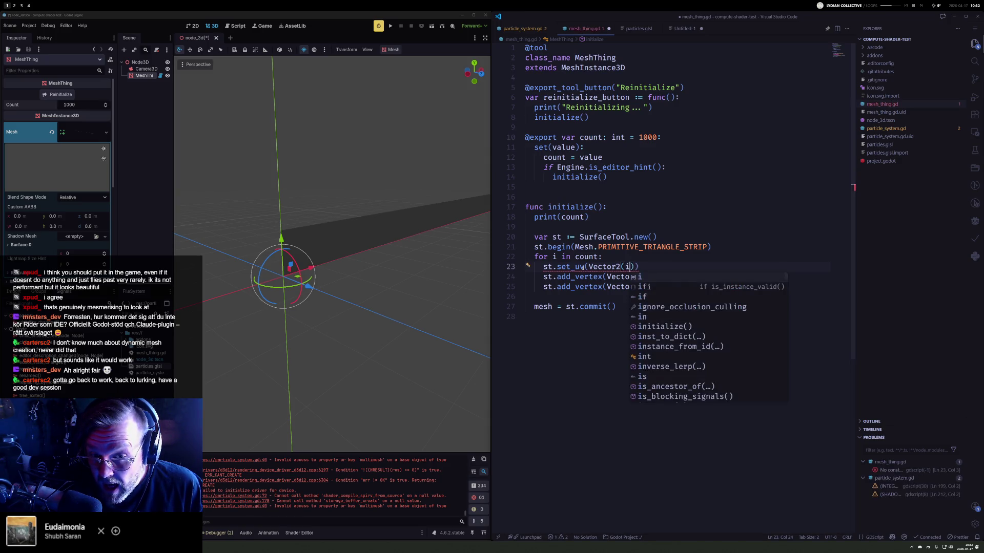
key("Escape")
key("Delete")
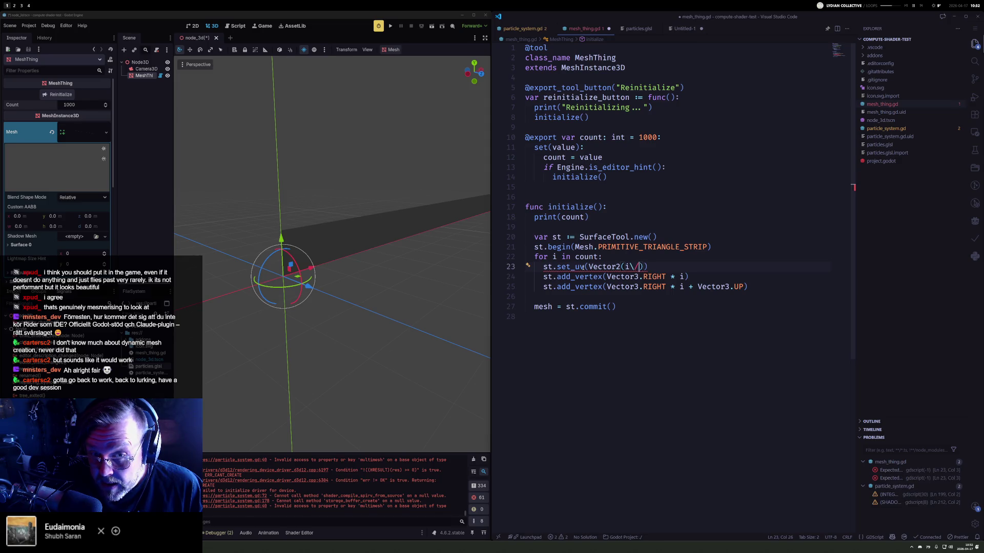
type("/")
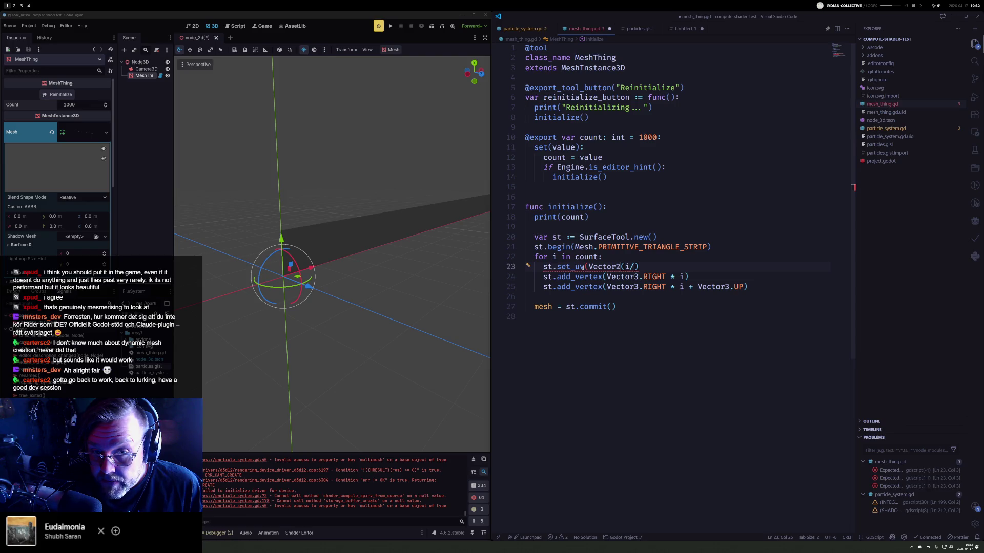
type("count")
left_click(624, 266)
type("float(i)")
left_click(692, 267)
type(", 0")
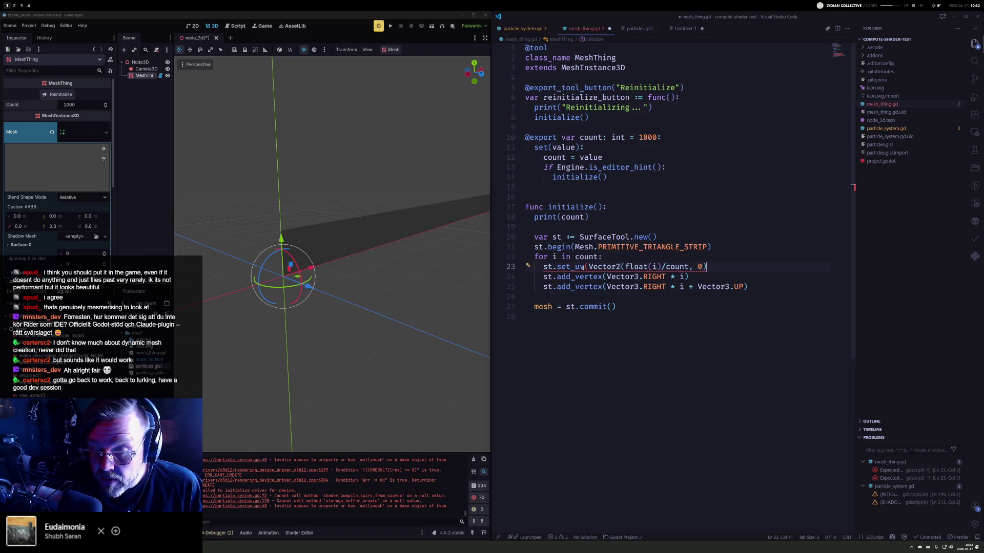
type(")")
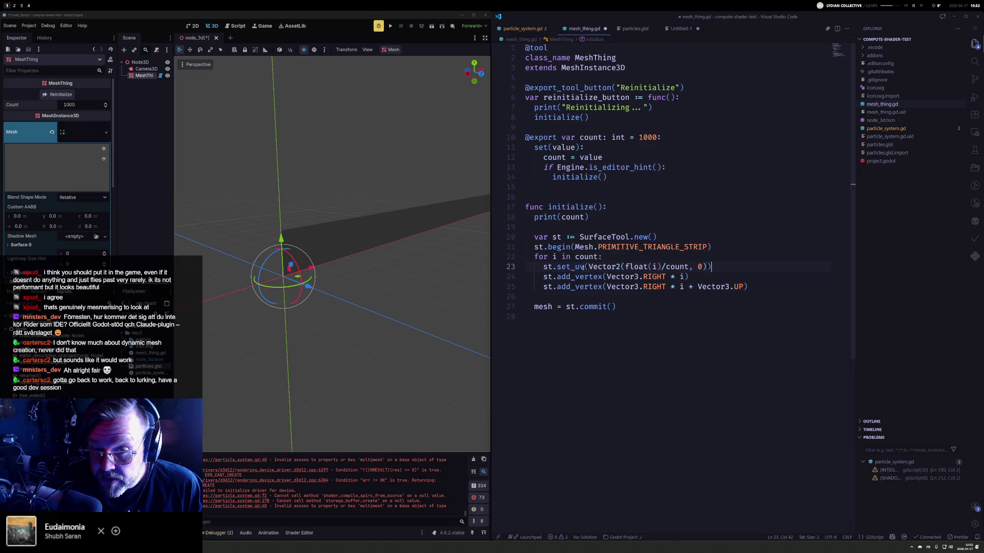
Step: Duplicate the UV line with v set to 1 before the upper add_vertex, and save
key("shift+alt+Down")
key("alt+Down")
key("Left")
key("Left")
key("BackSpace")
type("1")
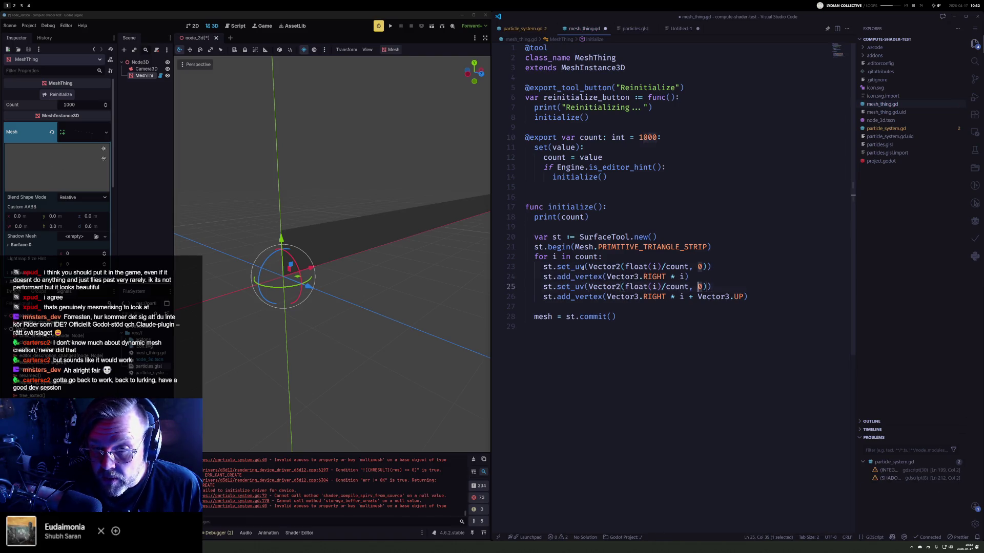
key("ctrl+s")
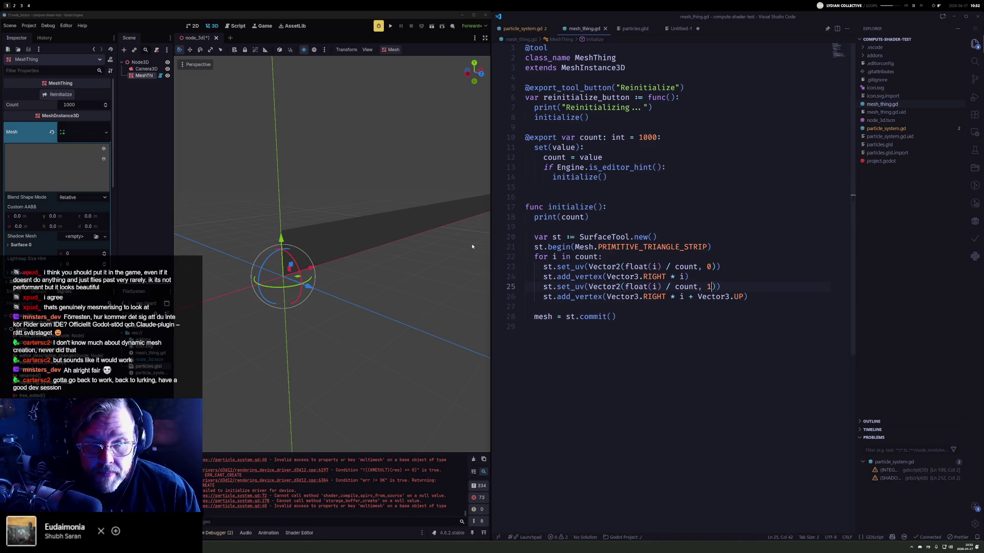
left_click(135, 77)
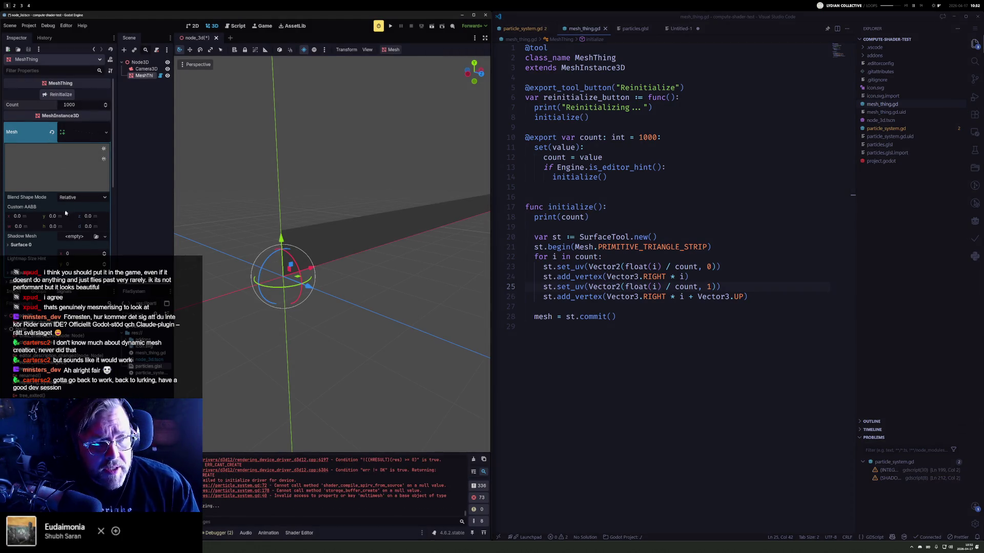
Step: Set MeshThing's Geometry Material Override to a new StandardMaterial3D
left_click(21, 132)
left_click(20, 173)
left_click(106, 181)
left_click(77, 200)
scroll(82, 248, "down", 2)
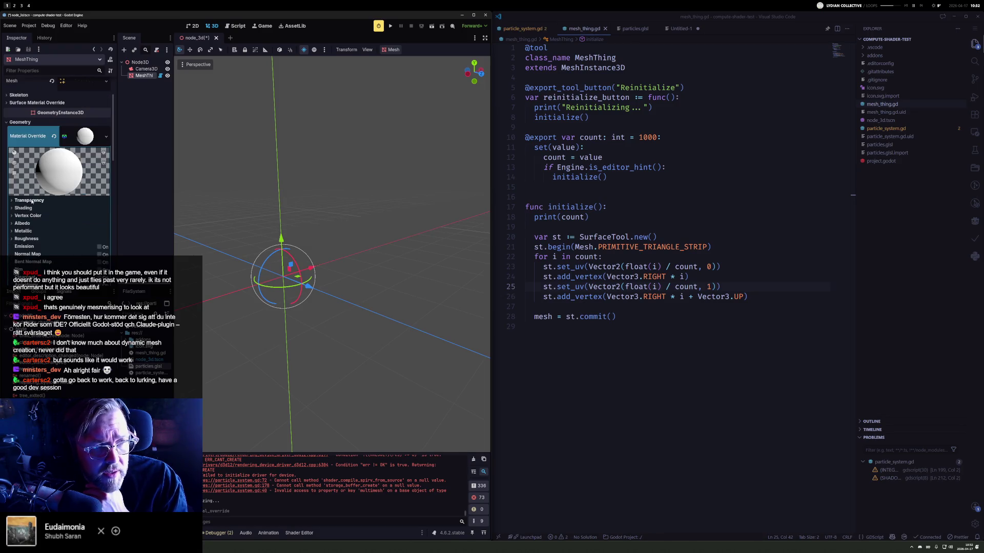
Step: Load icon.svg as the albedo texture and turn on the preview sky and lighting
left_click(18, 223)
left_click(80, 242)
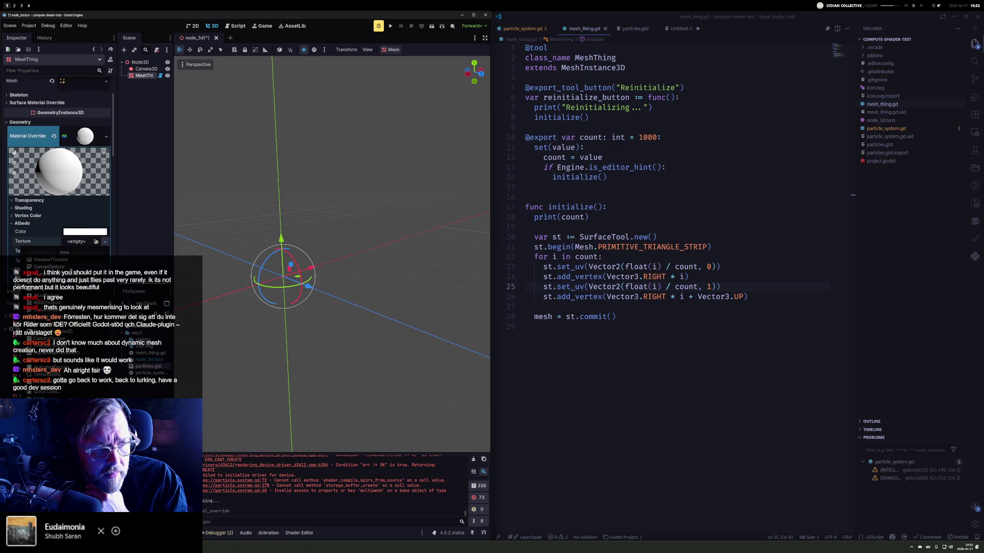
left_click(67, 391)
double_click(390, 204)
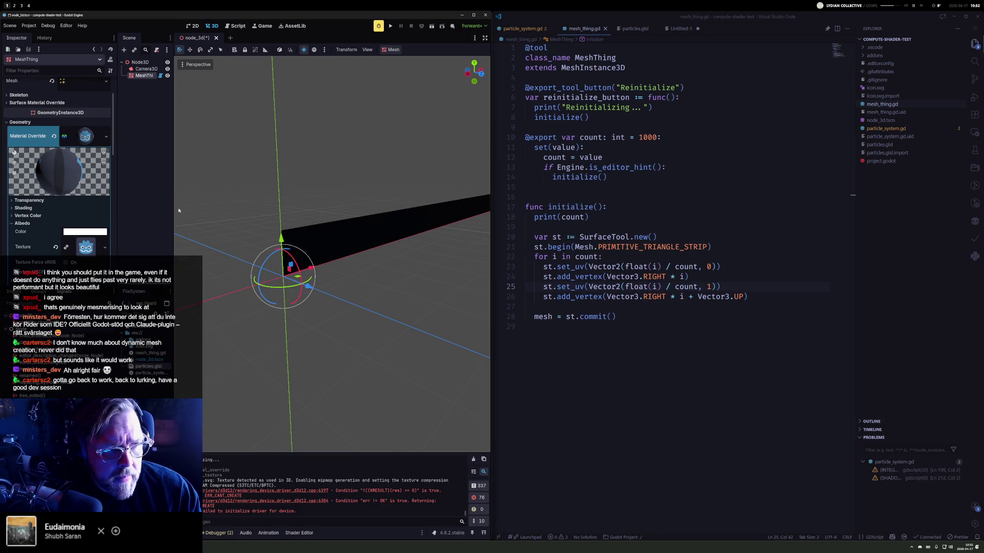
scroll(86, 186, "down", 3)
mouse_move(198, 228)
left_mouse_down()
mouse_move(217, 187)
mouse_move(324, 119)
left_mouse_up()
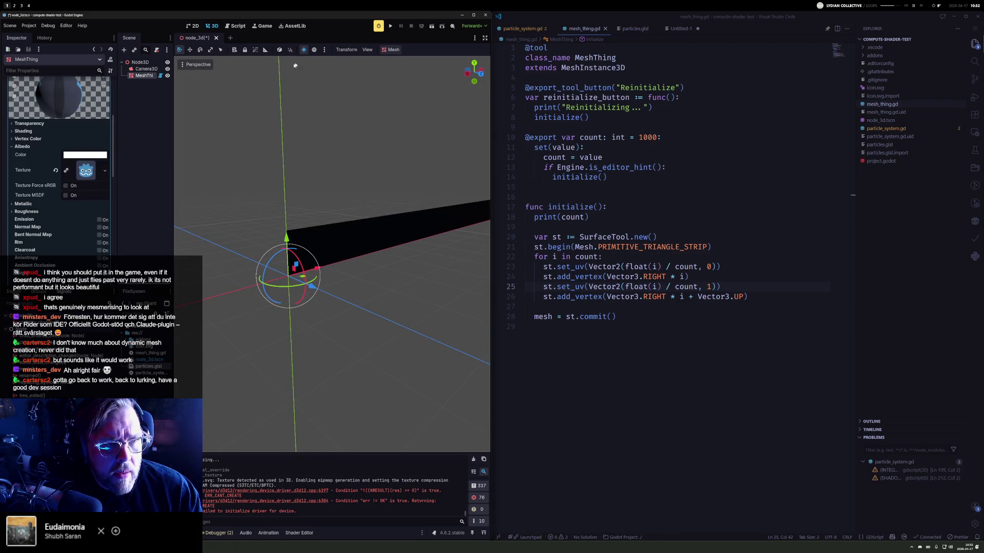
scroll(86, 172, "up", 2)
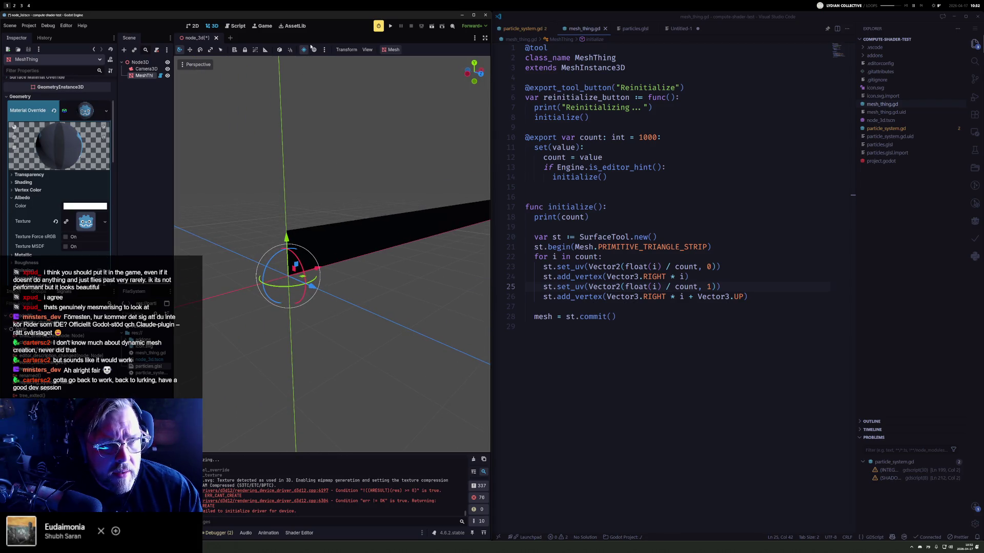
left_click(315, 50)
Step: Set the material's Shading Mode to Unshaded and inspect the flat-lit textured ribbon
left_click(20, 175)
left_click(21, 174)
left_click(24, 183)
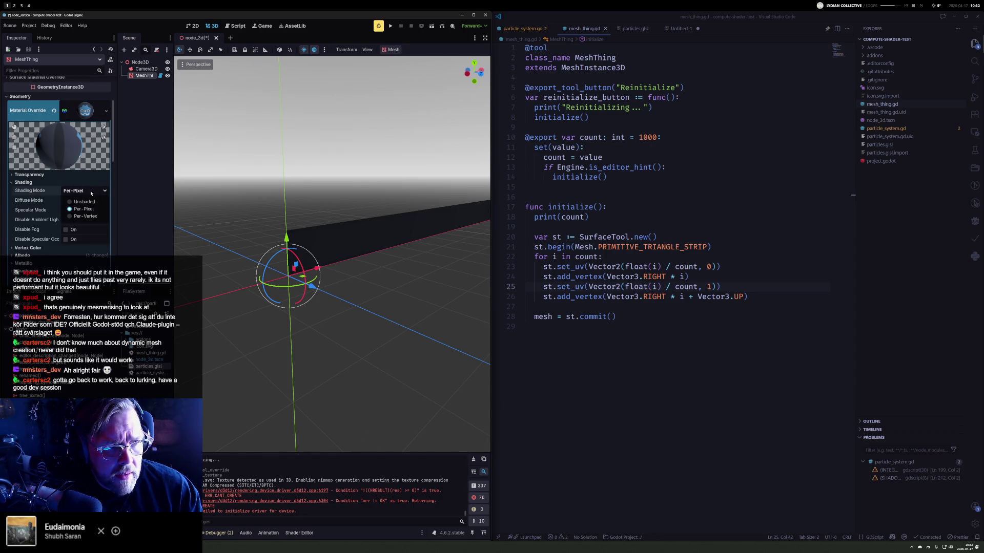
left_click(88, 190)
left_click(77, 201)
mouse_move(319, 231)
left_mouse_down()
mouse_move(354, 241)
mouse_move(384, 211)
mouse_move(337, 281)
left_mouse_up()
scroll(349, 275, "up", 8)
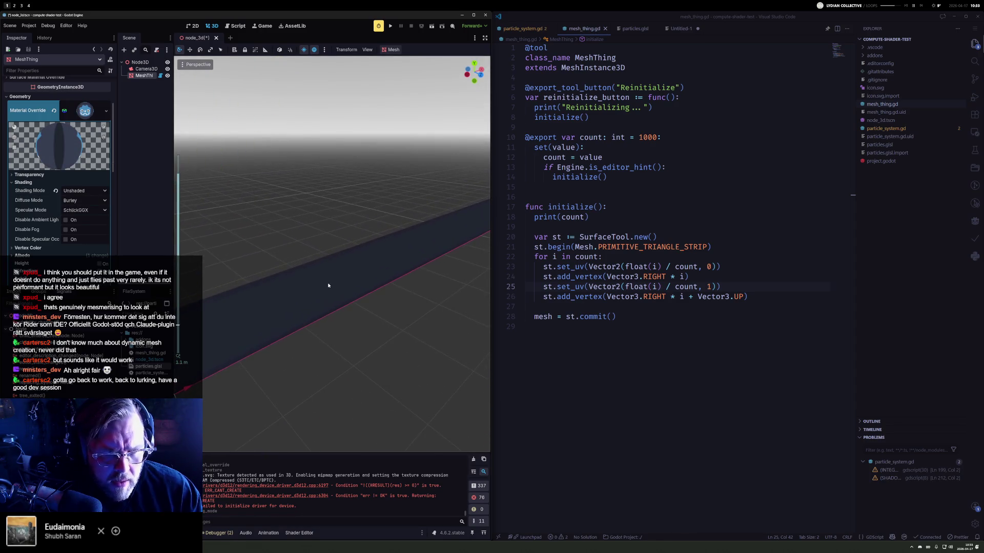
scroll(292, 301, "down", 5)
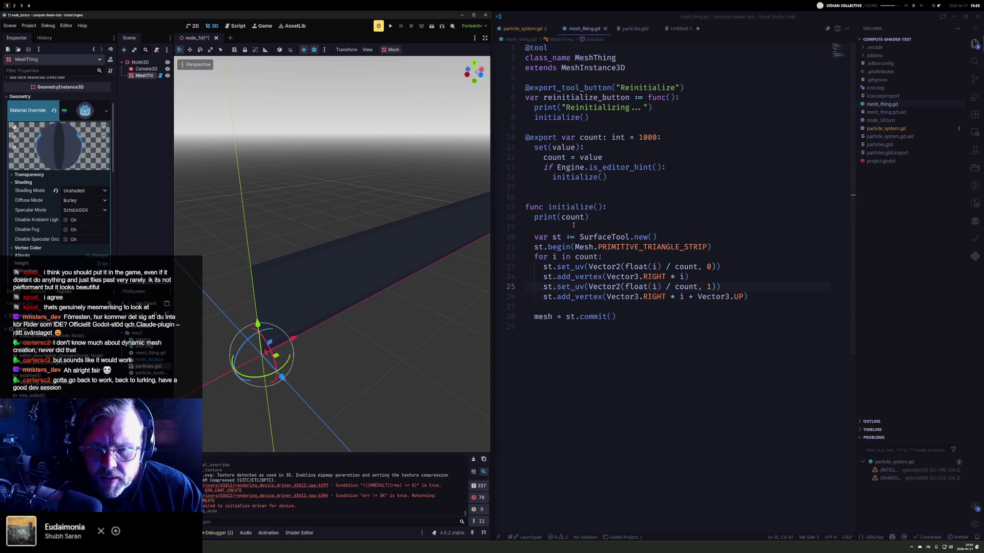
left_click(684, 267)
left_click(758, 286)
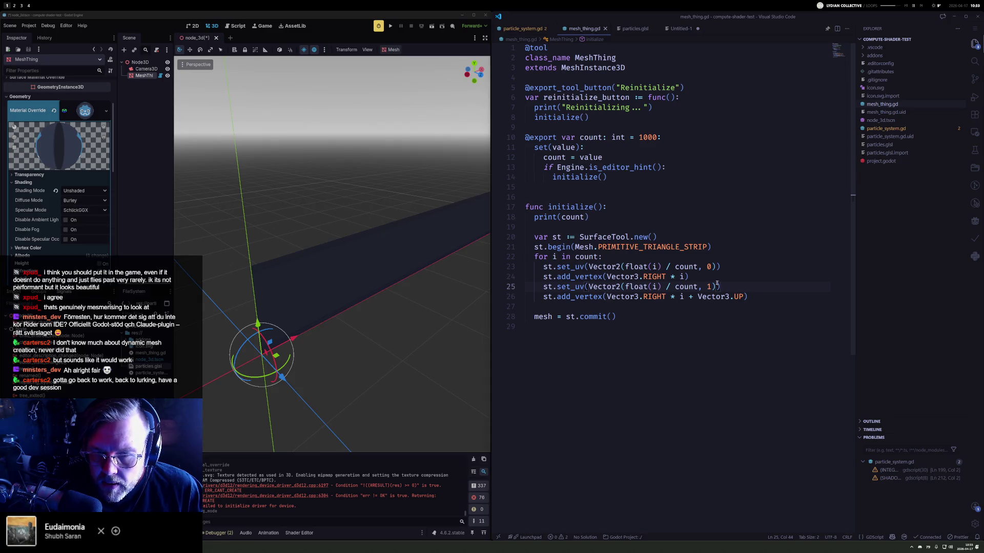
Step: Swap the UV v values to 1 for the lower vertex and 0 for the upper, and save
double_click(680, 266)
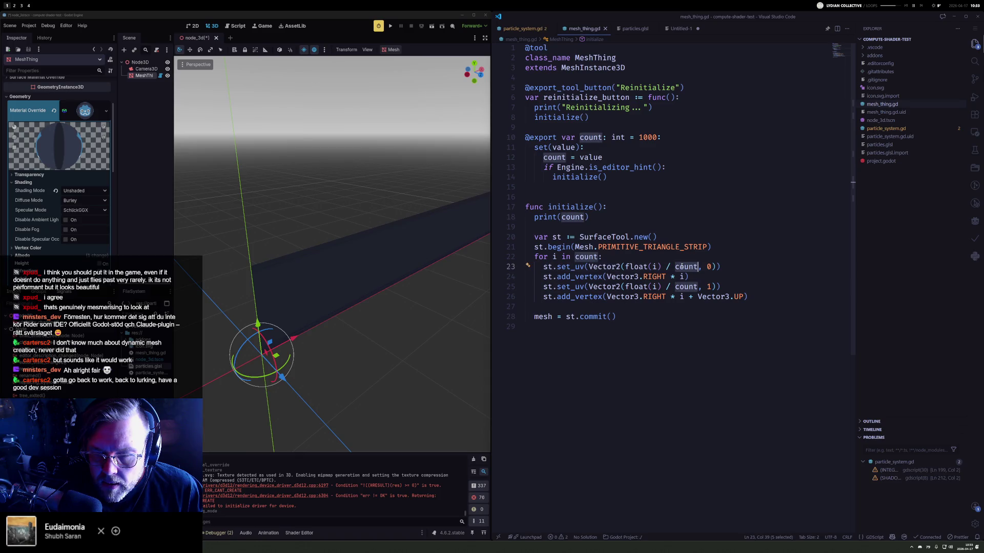
double_click(709, 267)
type("1")
left_click(713, 287)
key("BackSpace")
type("0")
key("ctrl+s")
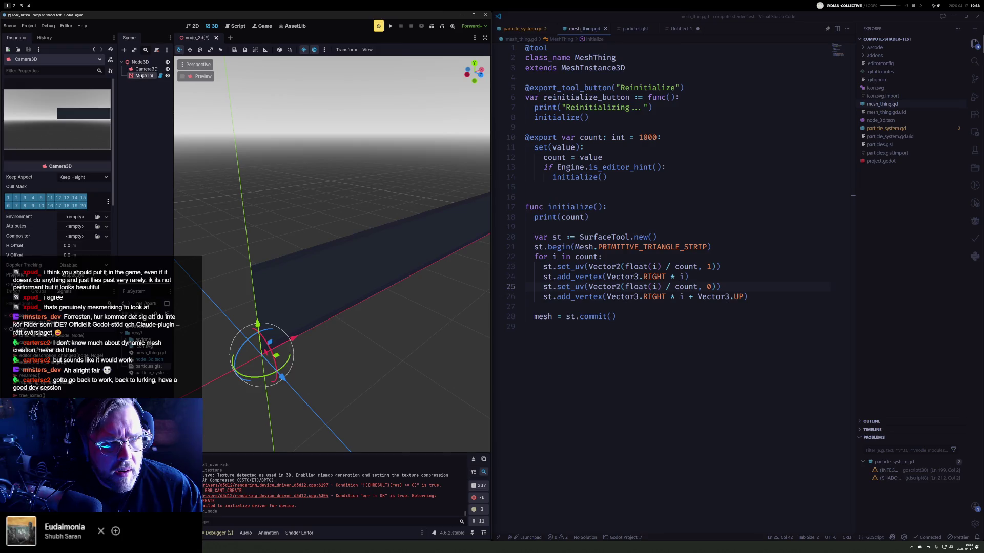
Step: Reinitialize the mesh in Godot, then add a blank line after st.begin
scroll(56, 97, "up", 3)
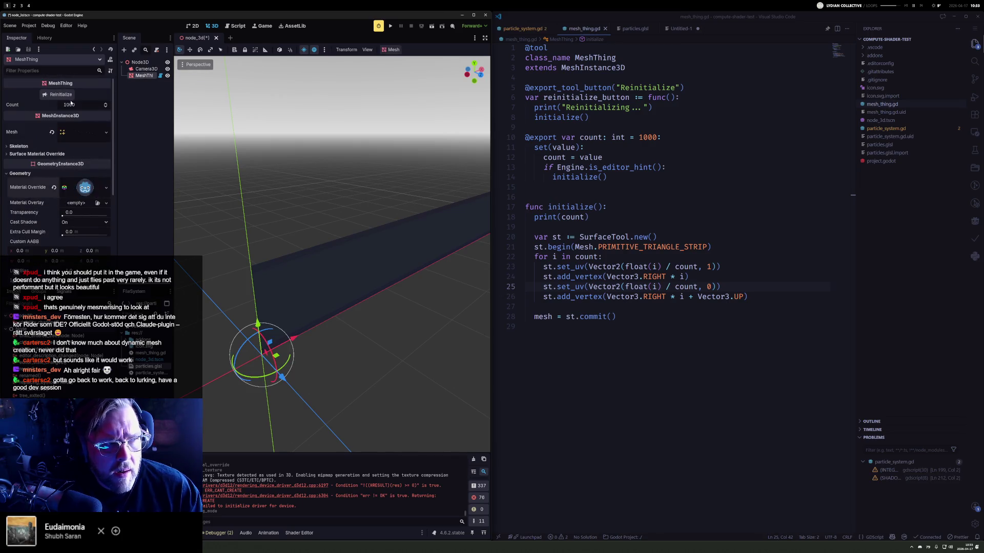
left_click(62, 95)
mouse_move(296, 213)
left_mouse_down()
mouse_move(382, 218)
mouse_move(287, 222)
left_mouse_up()
scroll(380, 330, "up", 5)
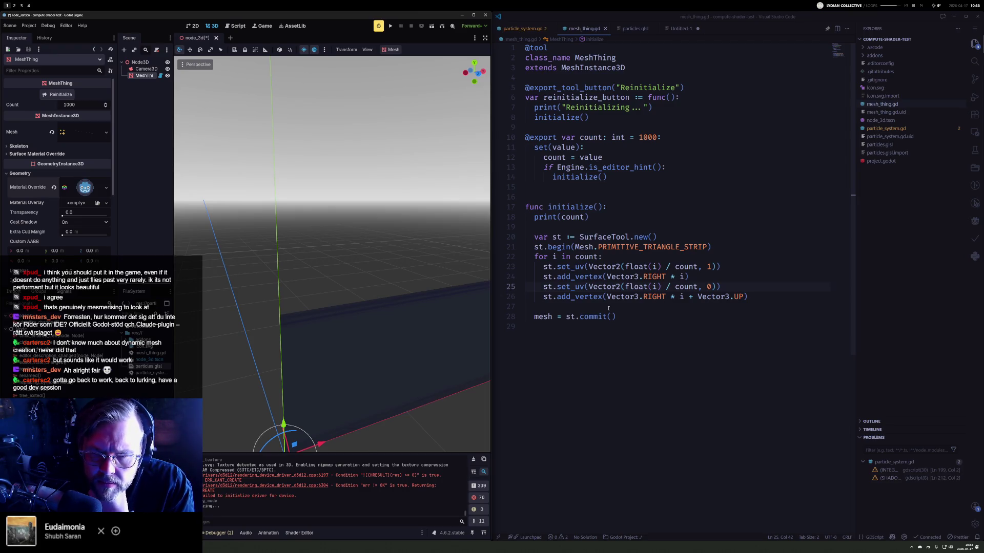
left_click(735, 244)
key("Return")
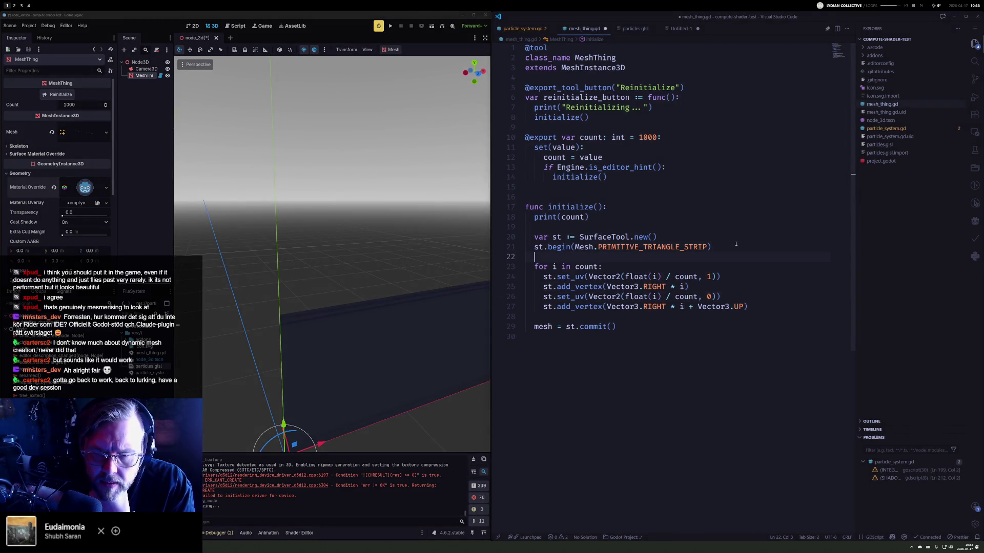
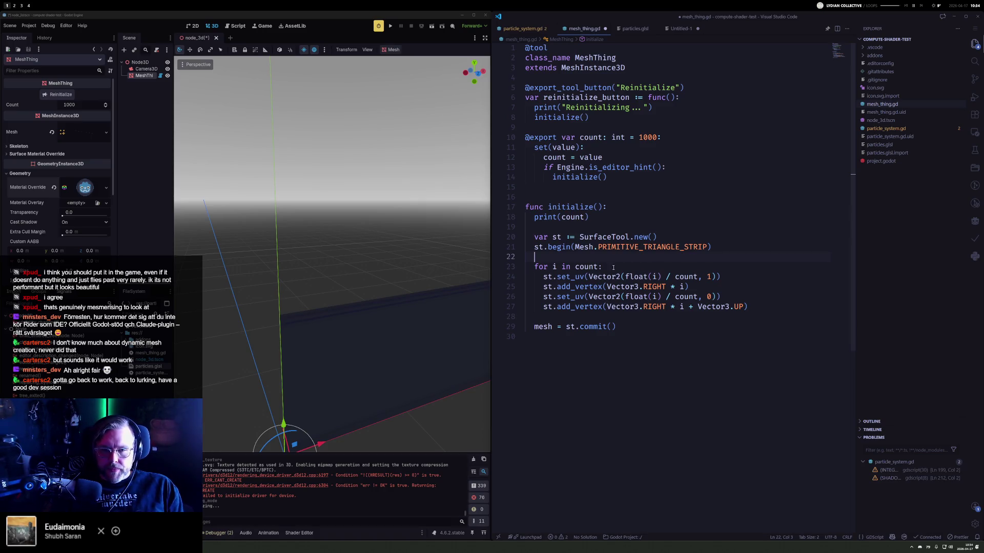
Step: In mesh_thing.gd, add a blank line between the first add_vertex and the second set_uv call
left_click(559, 277)
mouse_move(559, 277)
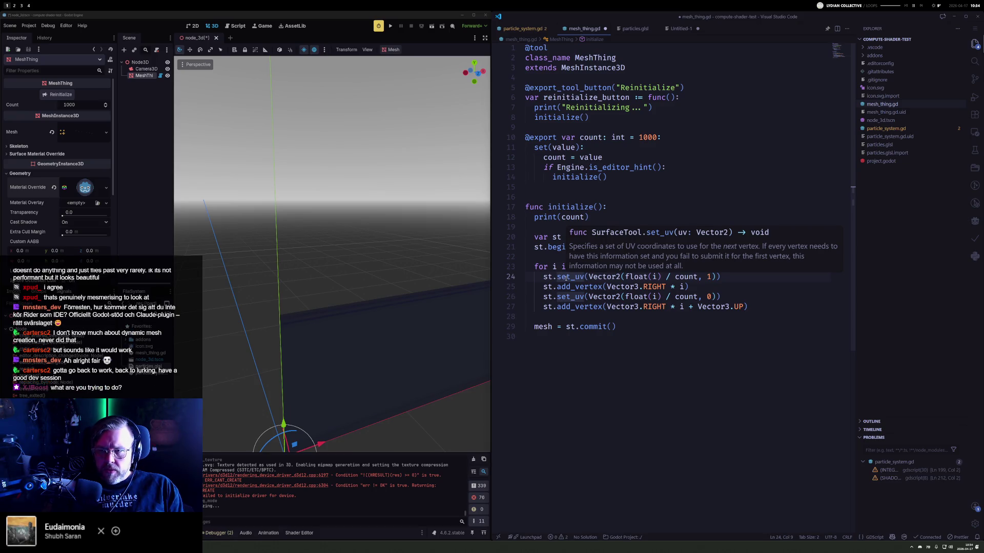
left_click(570, 297)
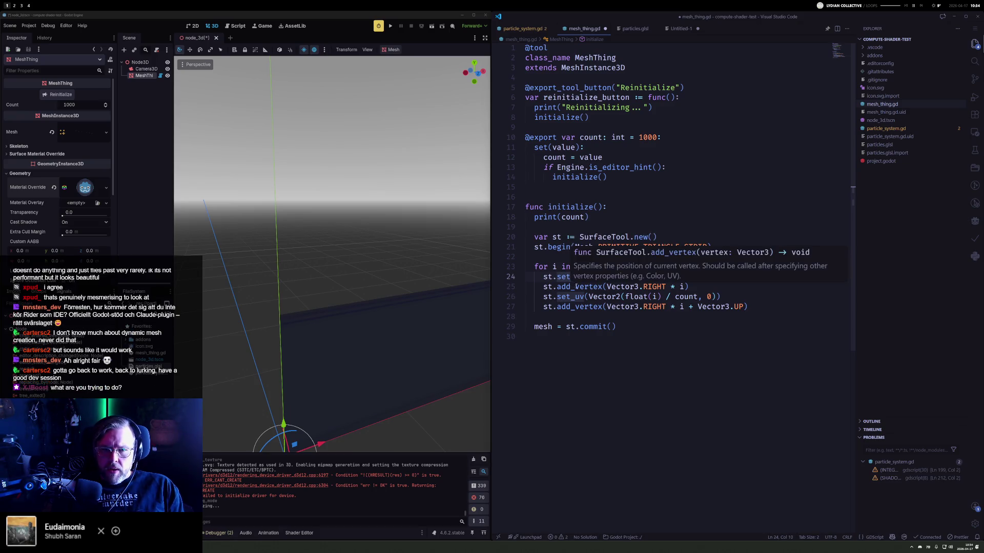
key("Up")
key("End")
key("Return")
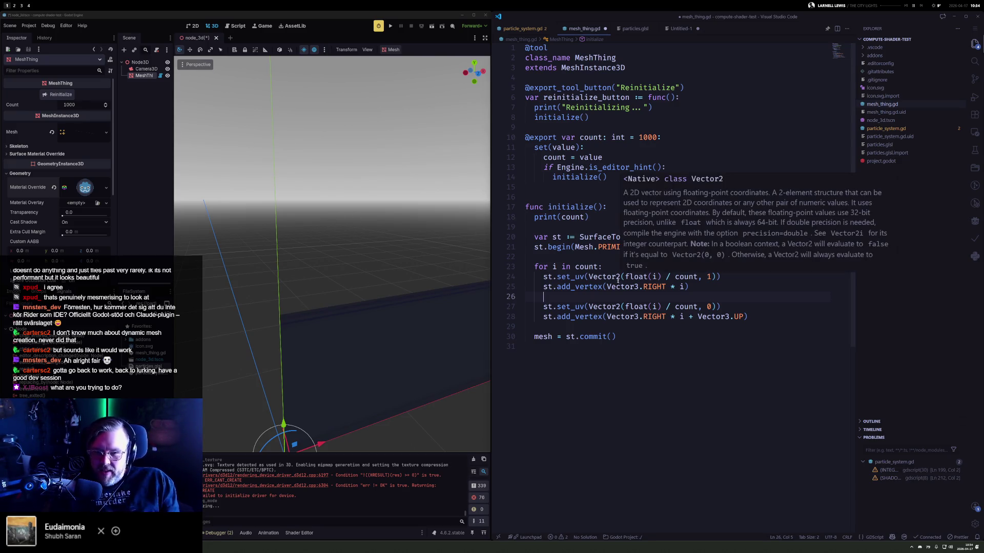
key("Up")
key("End")
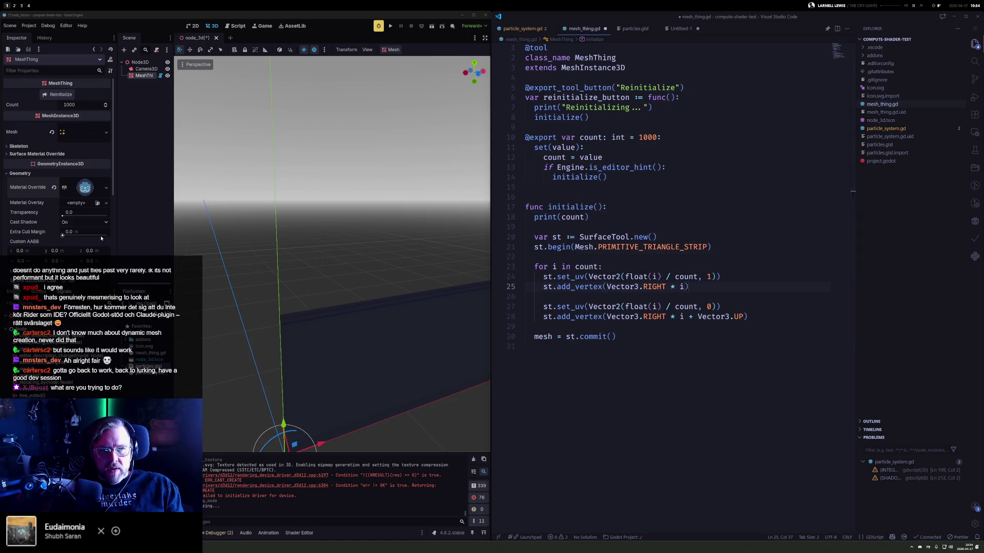
left_click(653, 330)
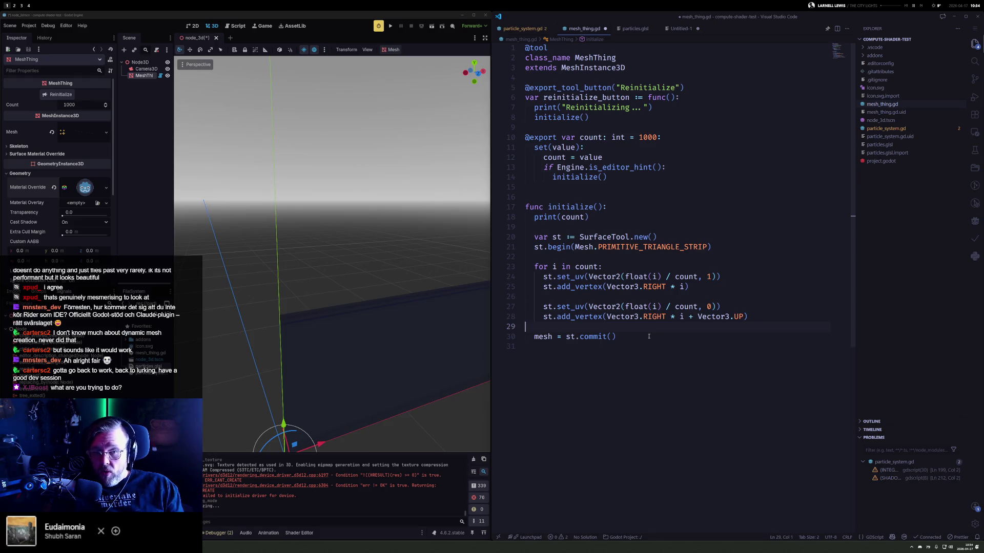
left_click(82, 105)
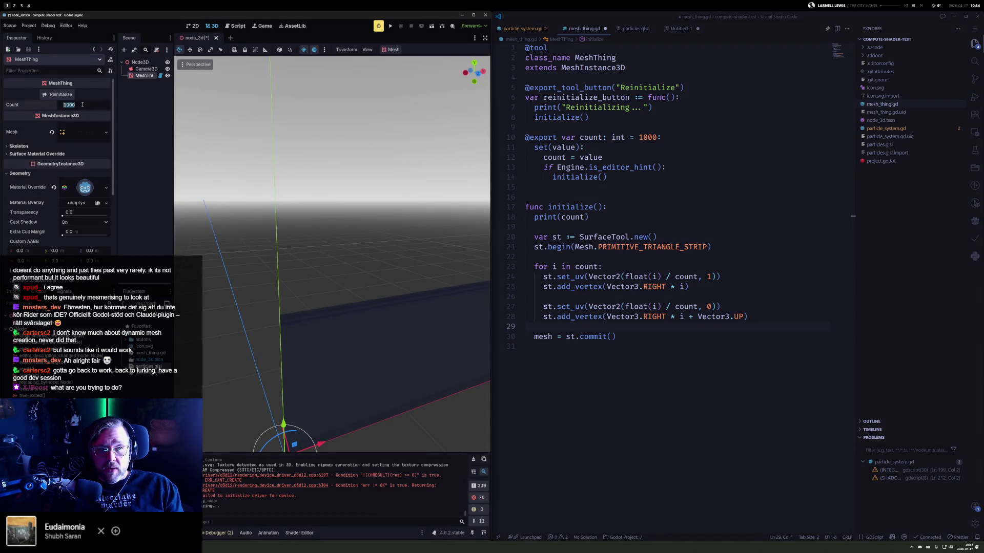
Step: Set MeshThing's Count to 10, then 100, and orbit to view the lengthened strip
type("10")
key("Return")
scroll(313, 228, "down", 3)
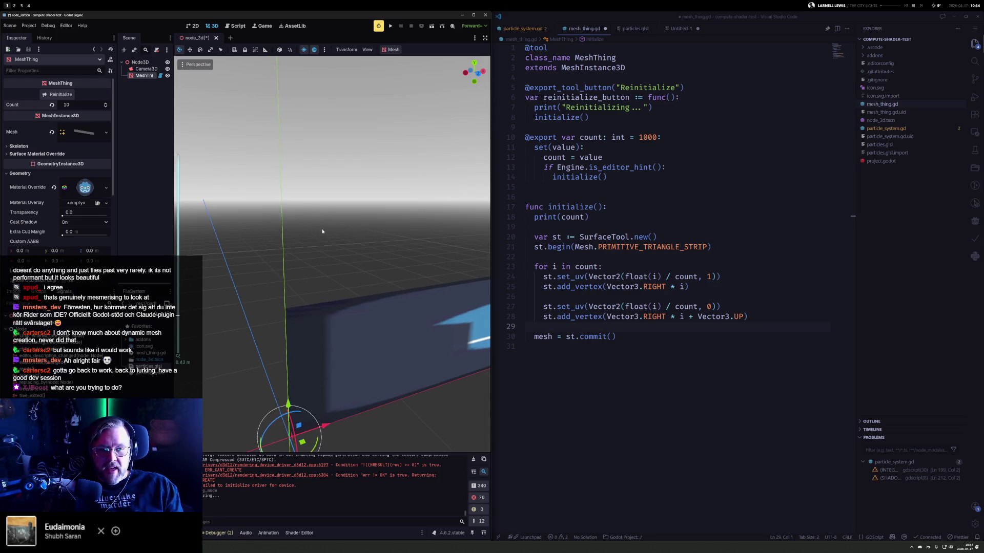
scroll(407, 301, "down", 3)
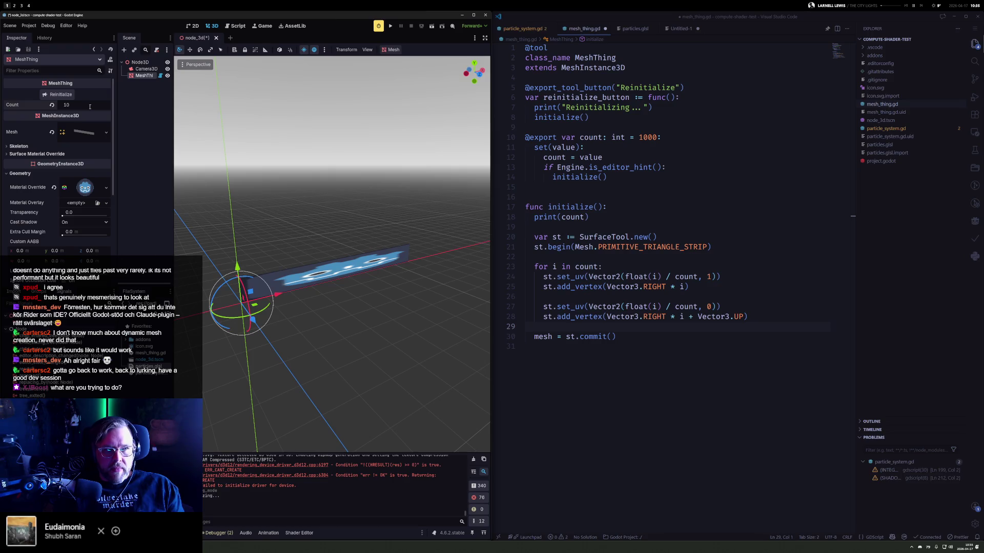
type("0")
key("Return")
mouse_move(451, 216)
left_mouse_down()
mouse_move(465, 232)
mouse_move(408, 225)
mouse_move(340, 259)
mouse_move(362, 286)
mouse_move(295, 266)
mouse_move(408, 205)
mouse_move(290, 255)
mouse_move(310, 254)
mouse_move(311, 265)
left_mouse_up()
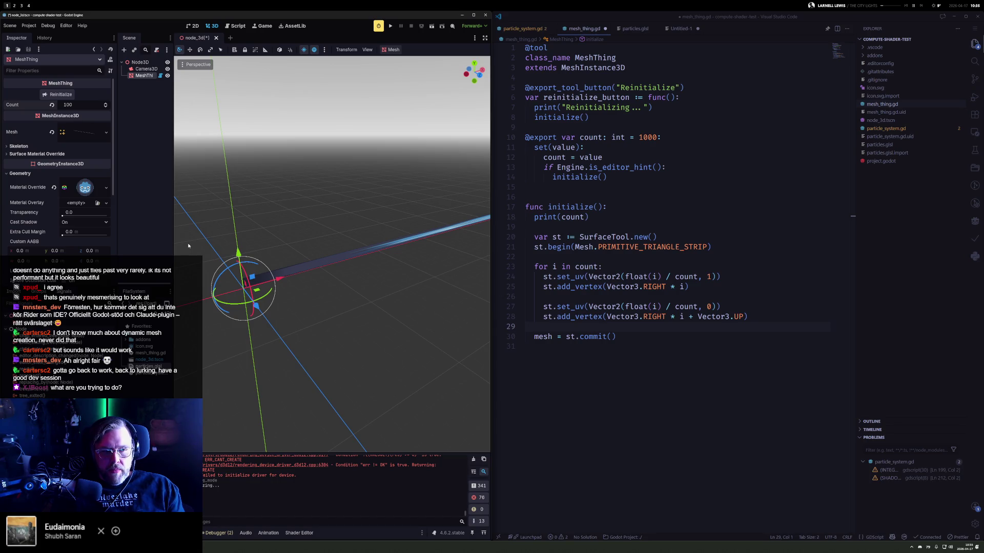
Step: Assign a new ShaderMaterial as Material Override and open its shader in the Shader Editor
left_click(108, 189)
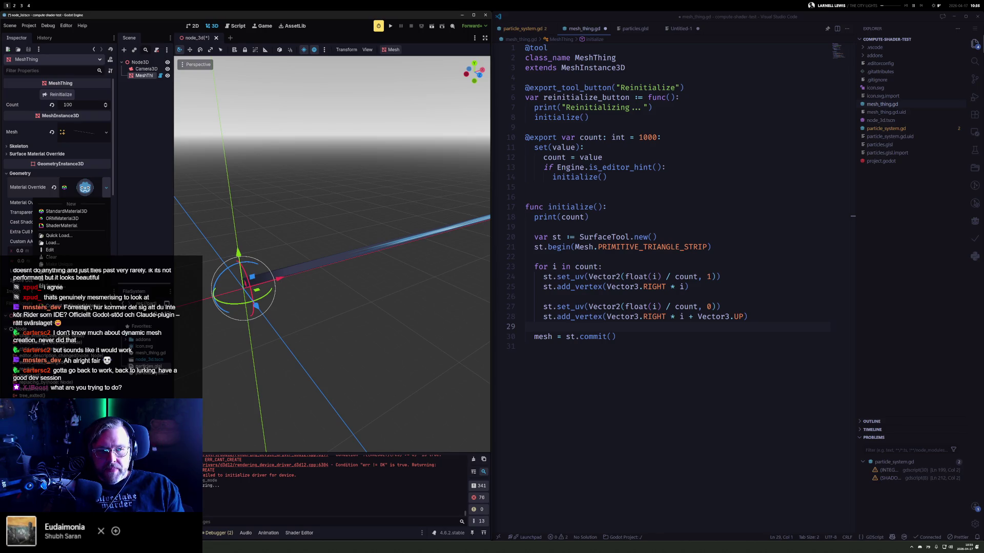
left_click(61, 225)
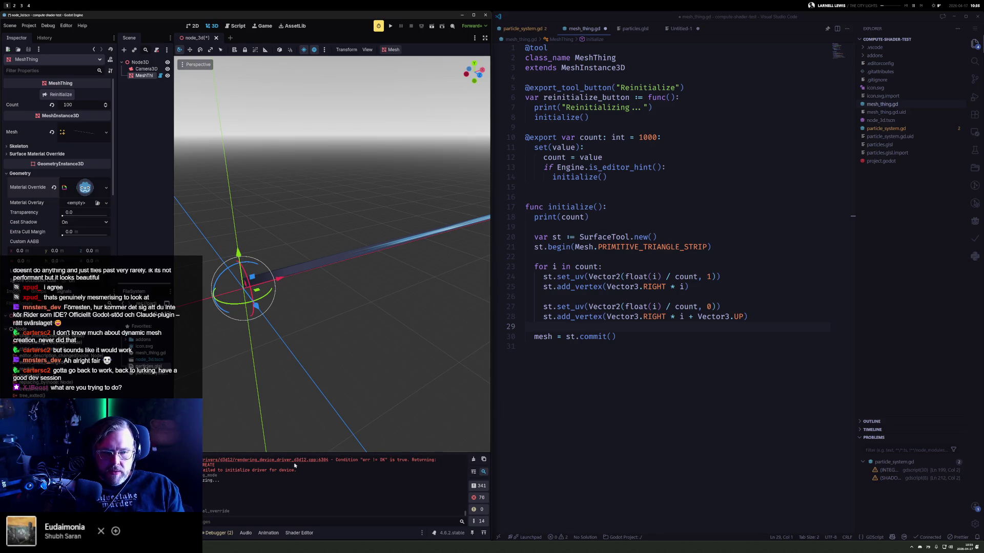
left_click(306, 537)
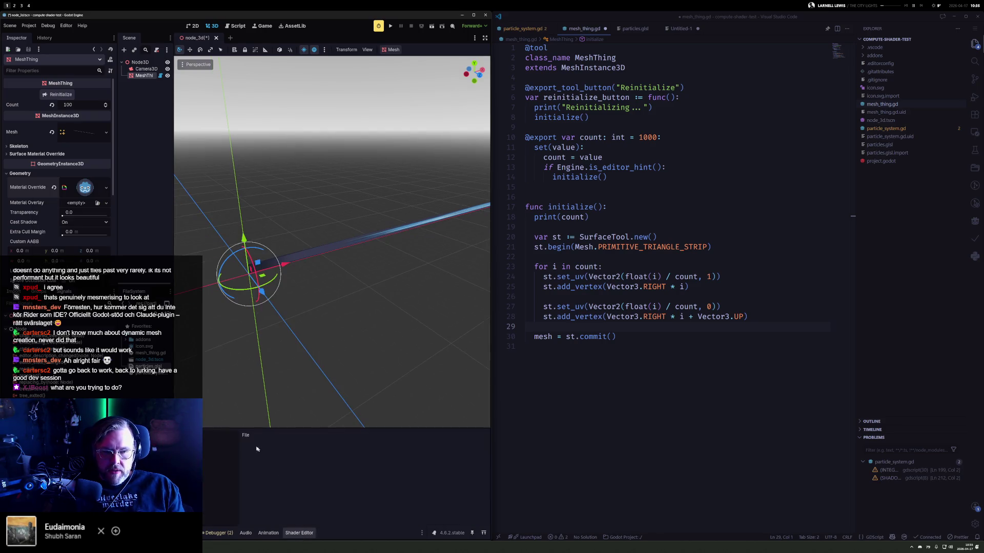
left_click(82, 187)
left_click(82, 253)
mouse_move(309, 428)
left_mouse_down()
mouse_move(309, 204)
mouse_move(309, 229)
left_mouse_up()
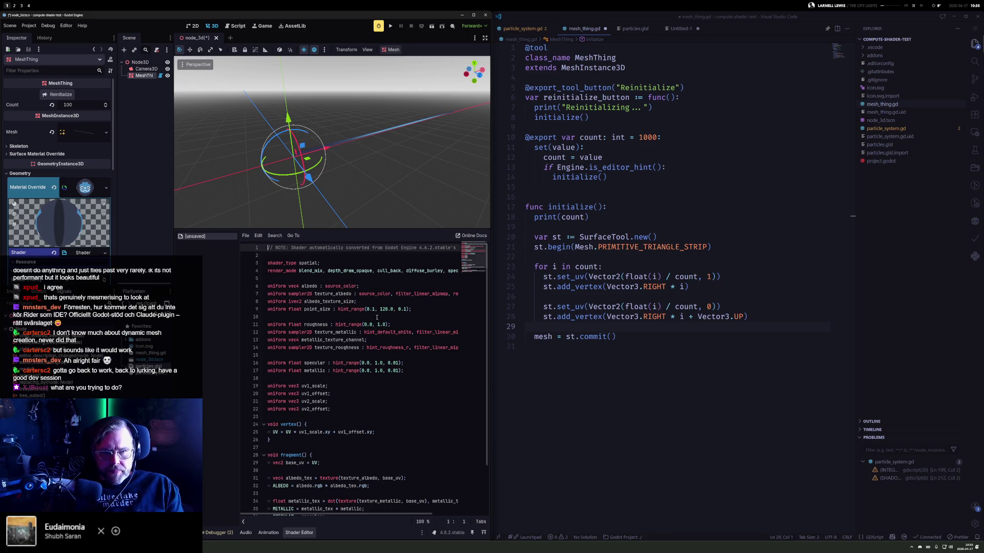
scroll(388, 171, "up", 3)
Step: Turn off View Gizmos, Transform Gizmo, Environment and Grid in the viewport's Perspective menu
left_click_drag(390, 154, 225, 77)
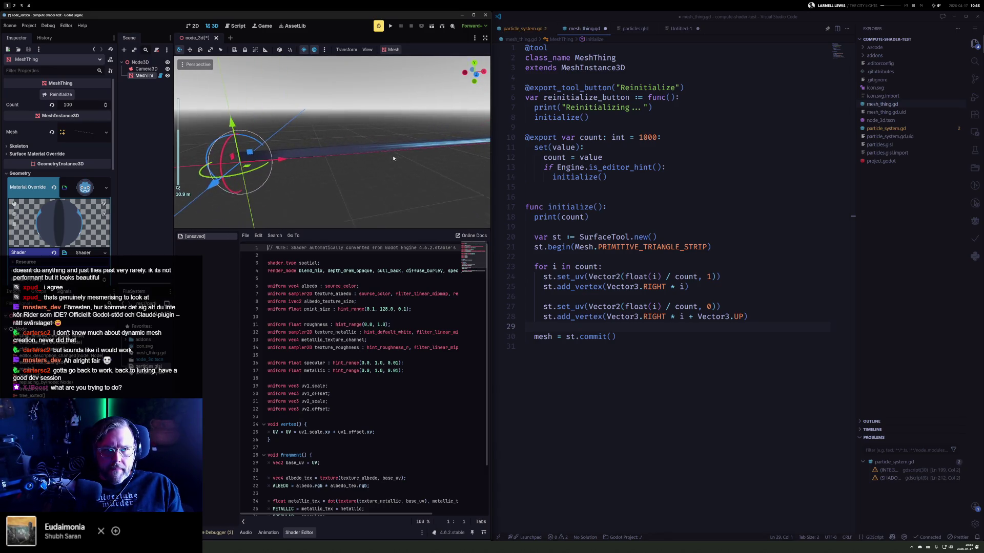
left_click(197, 65)
left_click(223, 217)
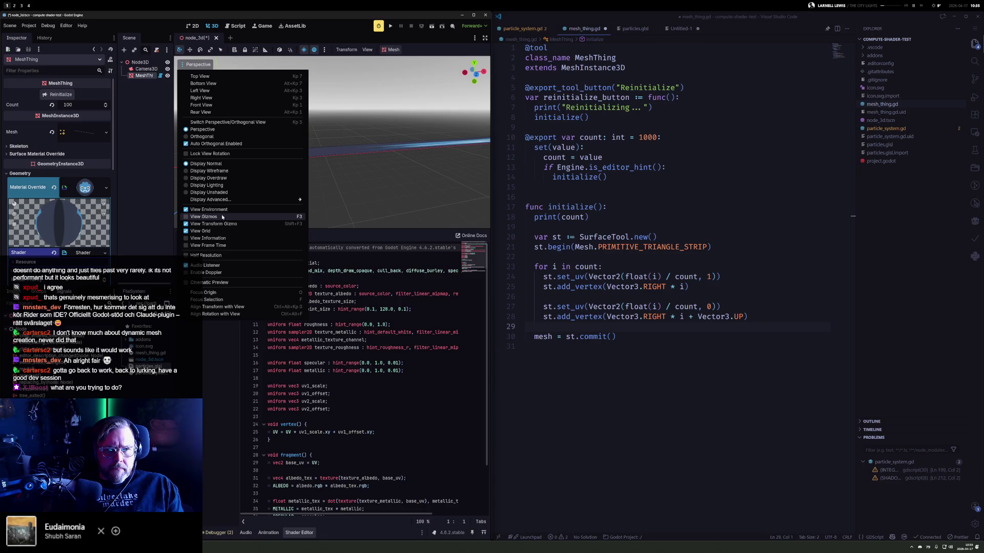
left_click(217, 224)
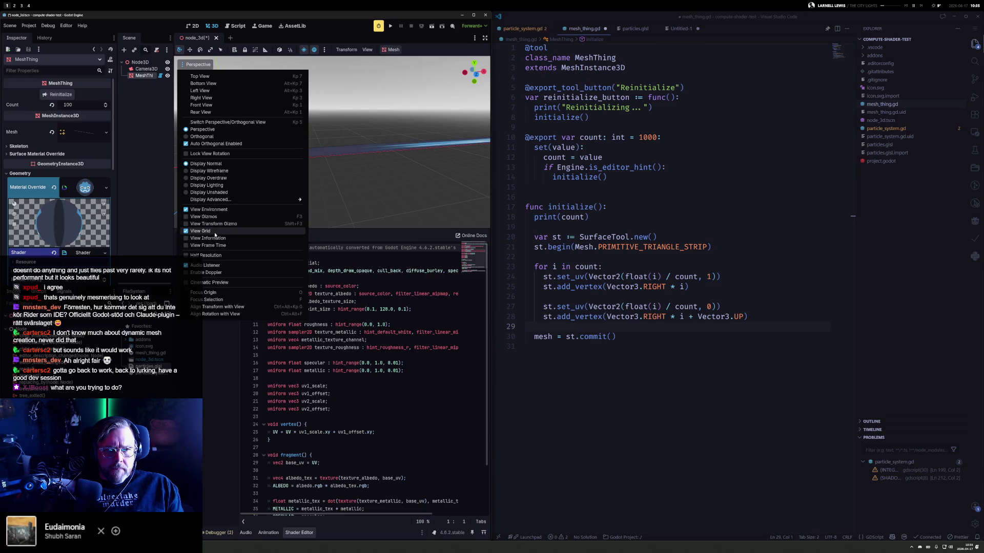
left_click(207, 210)
left_click(205, 231)
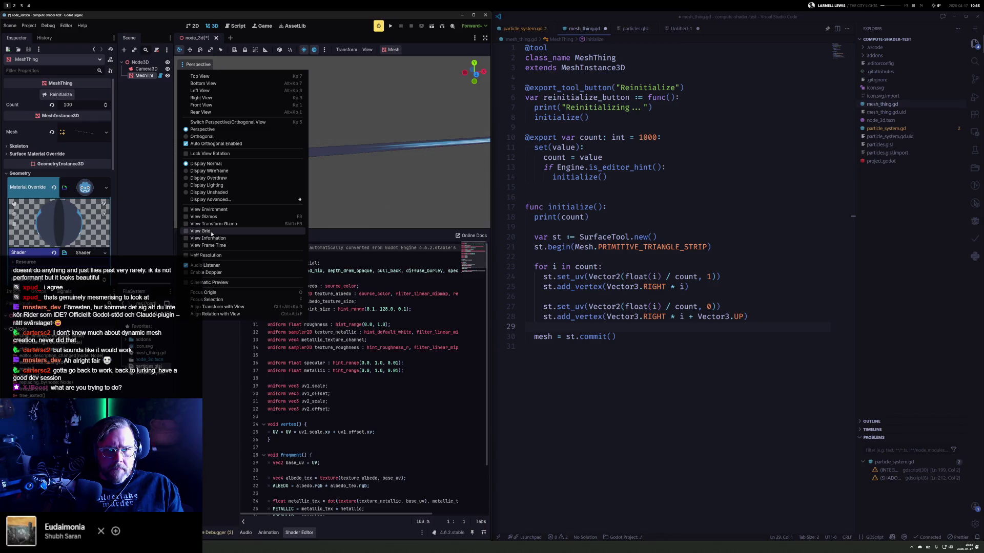
left_click(363, 155)
mouse_move(371, 171)
left_mouse_down()
mouse_move(431, 179)
mouse_move(378, 180)
mouse_move(365, 193)
left_mouse_up()
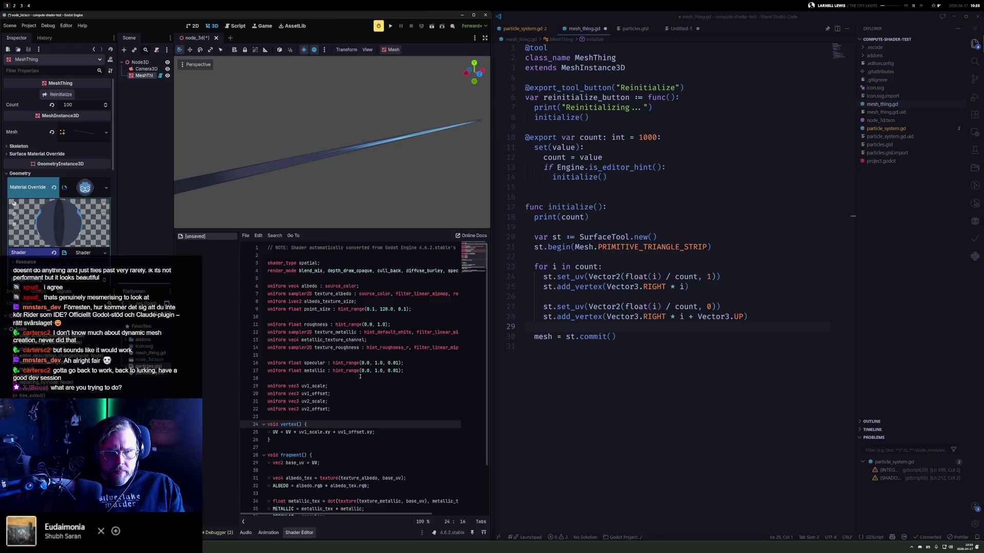
Step: Delete the albedo colour uniform line from the shader
left_click(304, 279)
mouse_move(304, 279)
left_mouse_down()
mouse_move(358, 364)
mouse_move(353, 349)
mouse_move(338, 371)
mouse_move(416, 371)
left_mouse_up()
left_click(368, 290)
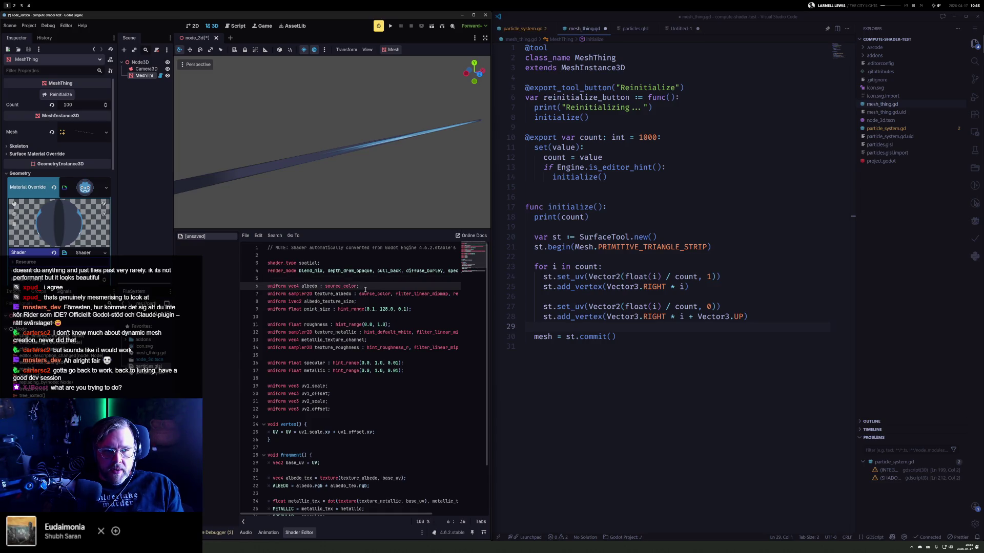
key("ctrl+shift+k")
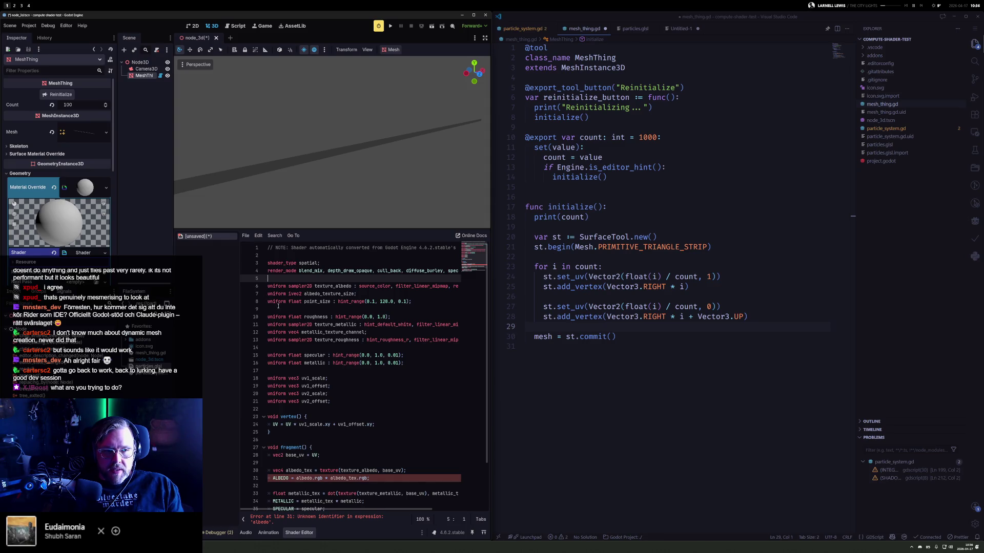
Step: Delete the unused metallic and roughness uniforms and the albedo multiplier on the ALBEDO line
left_click(303, 294)
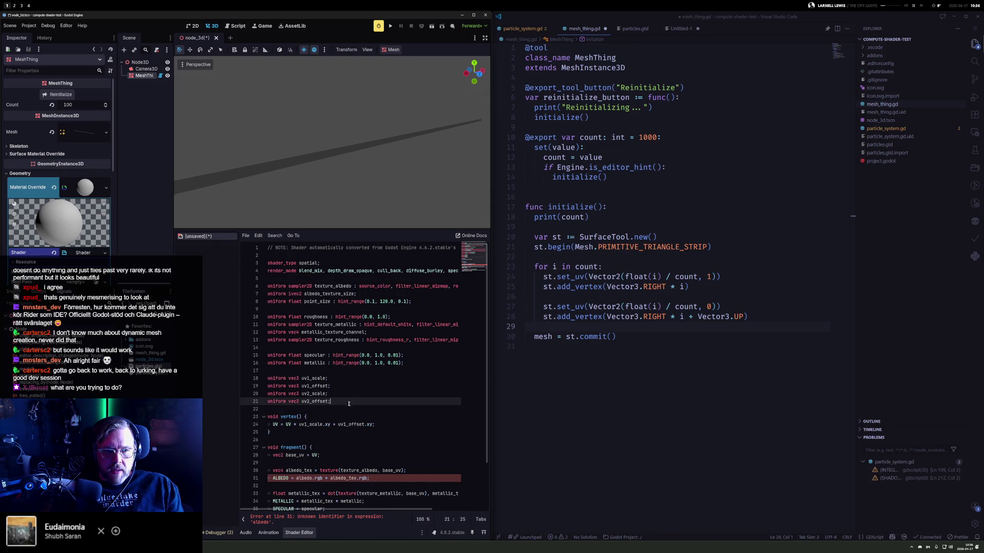
mouse_move(406, 363)
left_mouse_down()
mouse_move(318, 355)
mouse_move(236, 321)
mouse_move(238, 294)
left_mouse_up()
key("Delete")
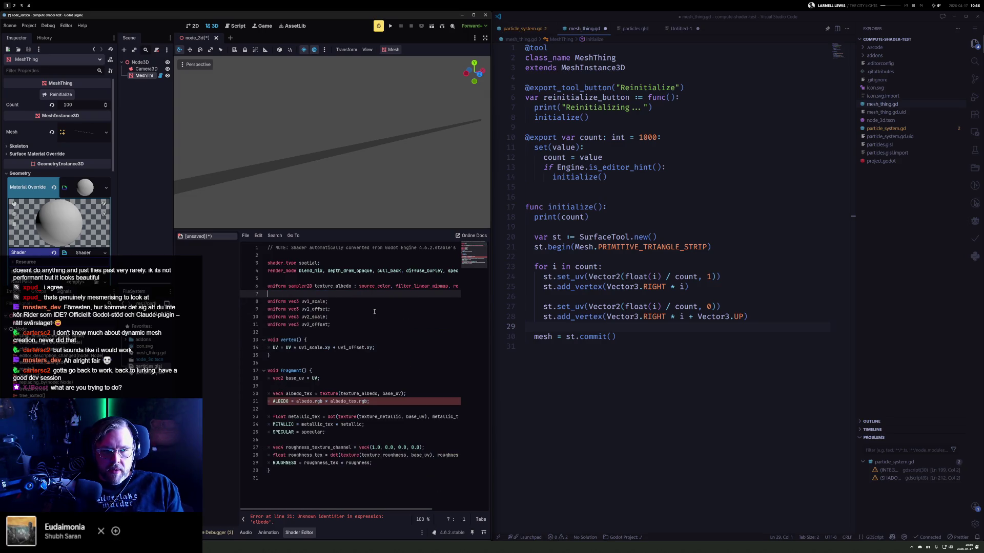
key("BackSpace")
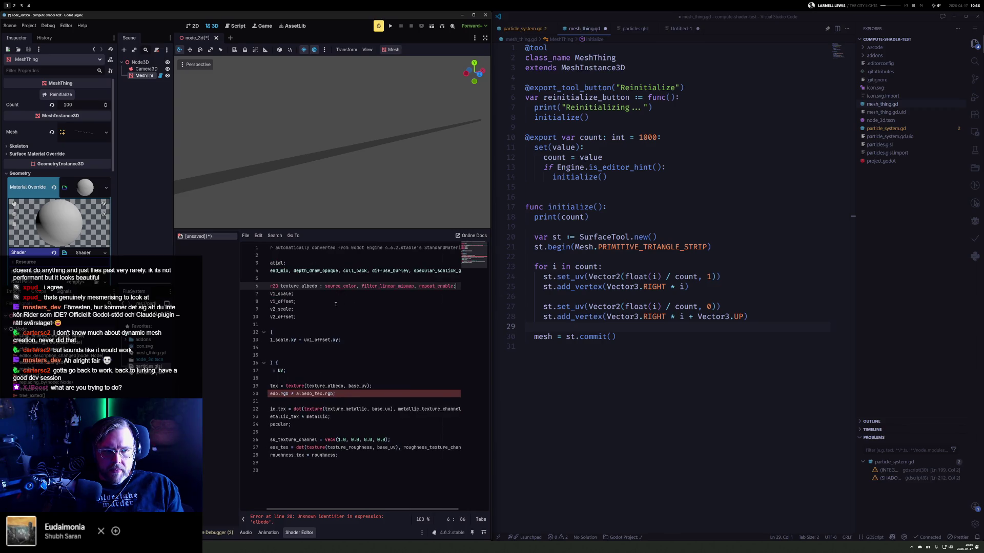
left_click_drag(246, 307, 246, 296)
left_click(325, 394)
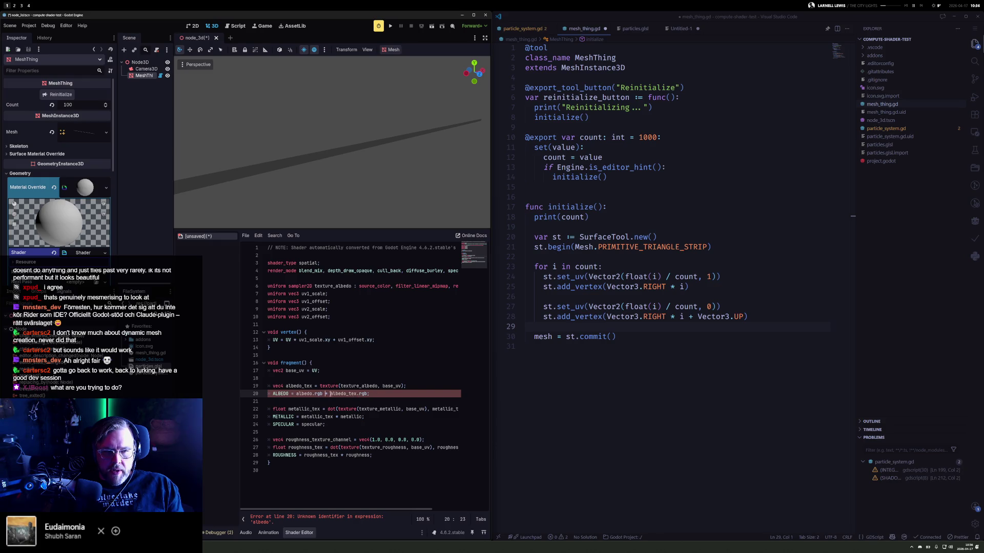
left_click(296, 395, "shift")
key("BackSpace")
key("End")
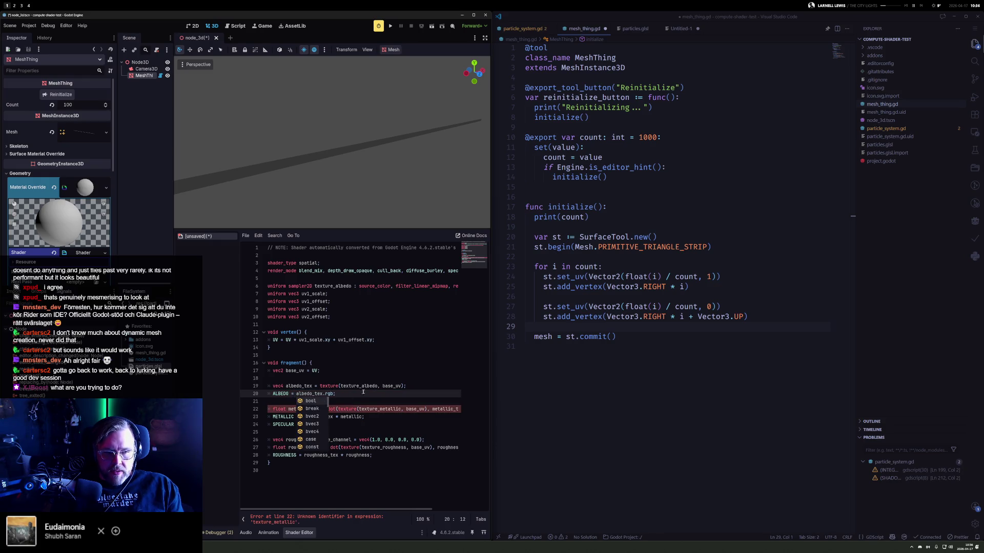
Step: Change render_mode to cull_disabled and unshaded, dropping diffuse_burley and specular_schlick_ggx
left_click(323, 270)
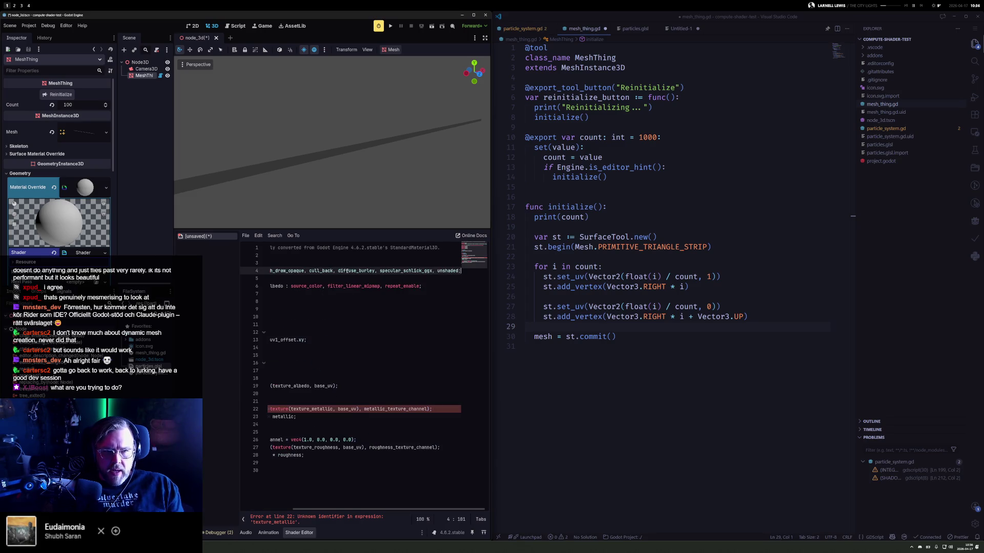
key("ctrl+Right")
key("ctrl+Right")
key("ctrl+Right")
key("ctrl+Delete")
type("cull")
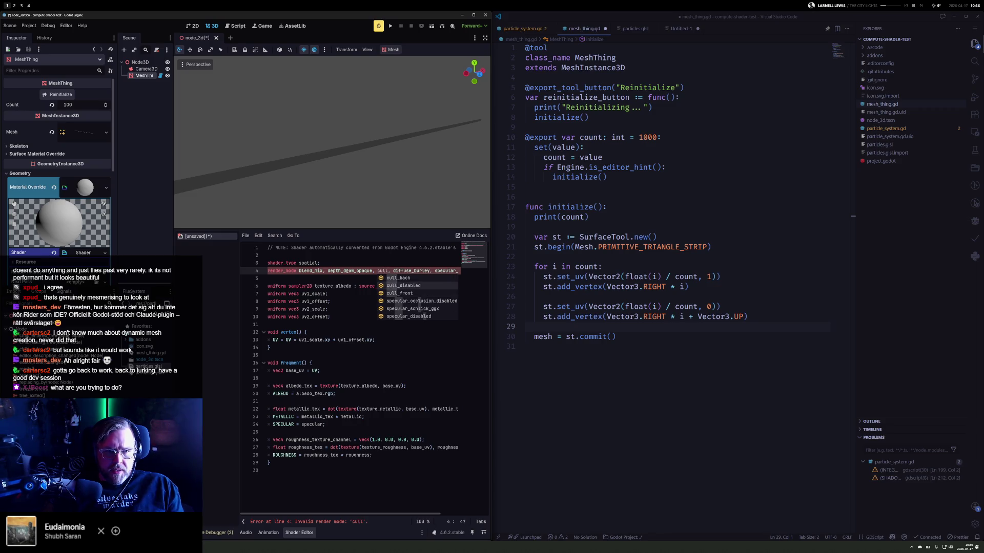
key("Return")
key("End")
type("unshaded;")
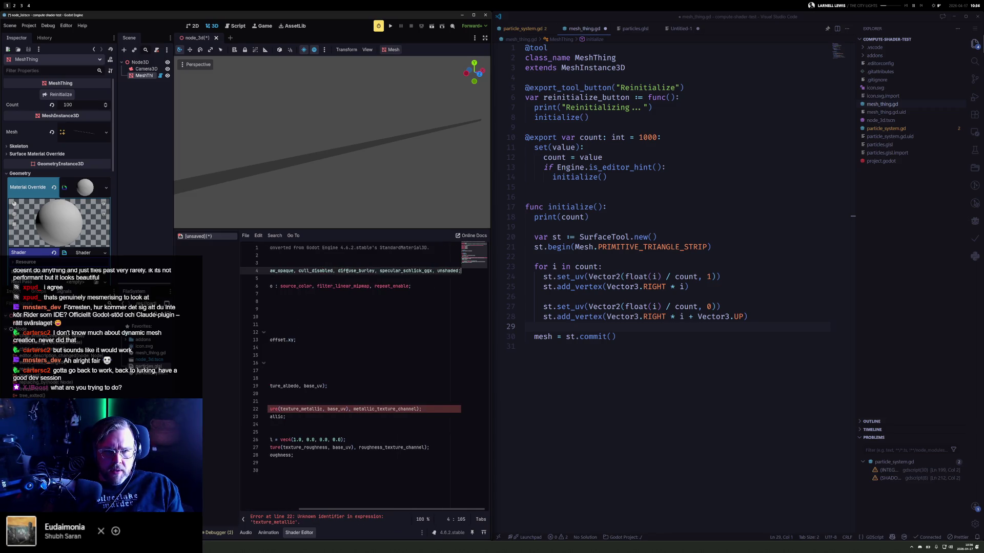
key("ctrl+Left")
key("ctrl+Left")
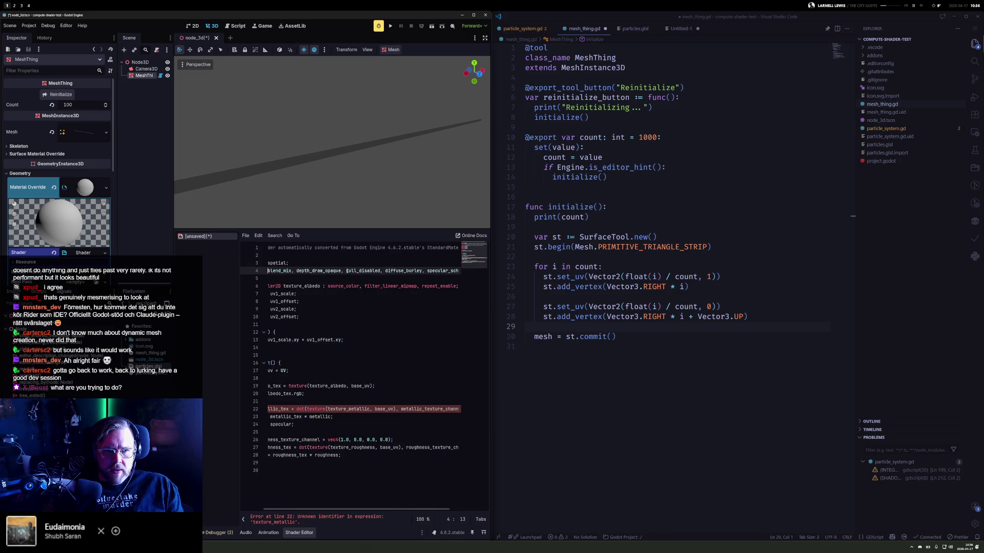
key("ctrl+shift+Left")
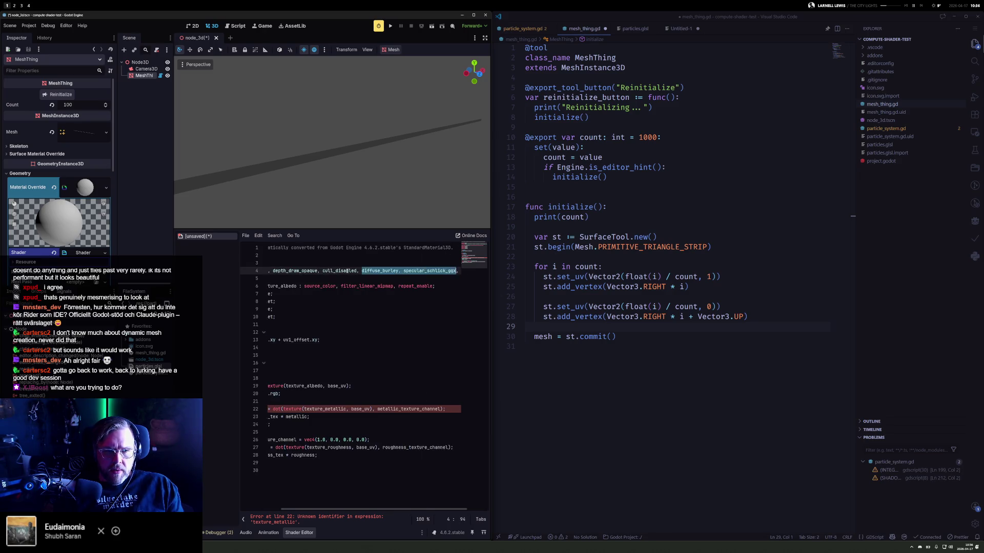
key("ctrl+Delete")
key("ctrl+Delete")
key("ctrl+Delete")
key("Home")
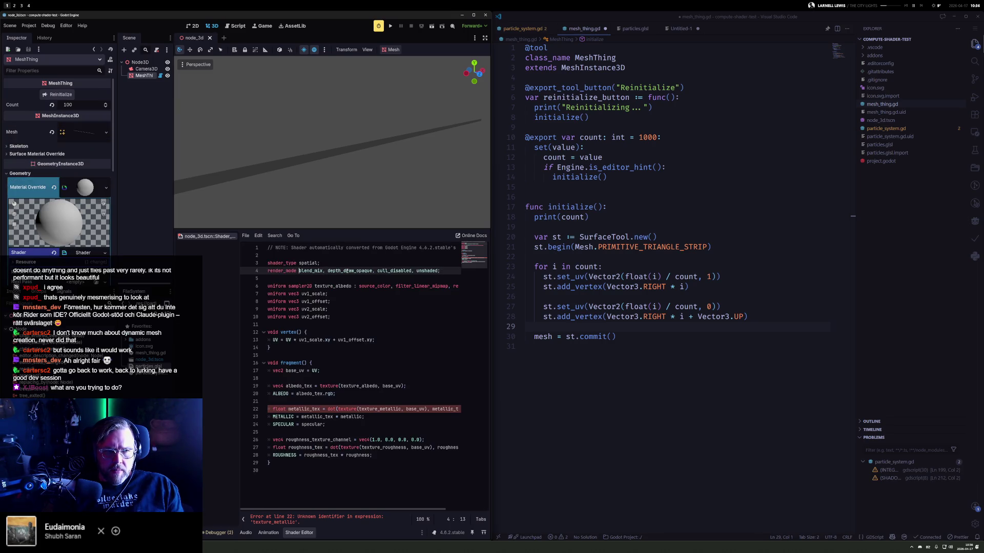
key("ctrl+shift+Right")
key("ctrl+shift+Right")
key("ctrl+shift+Left")
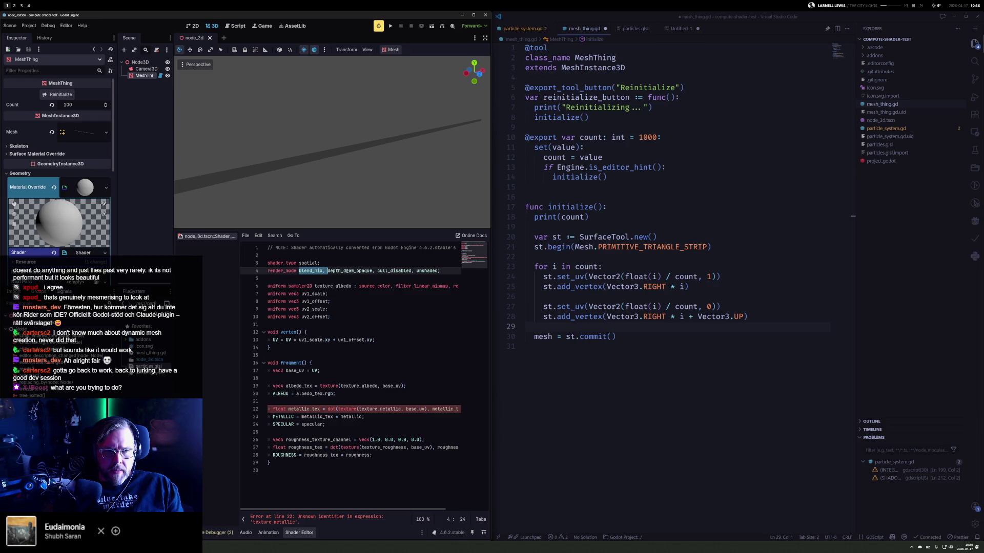
Step: Delete the header comment and the metallic, specular and roughness lines in fragment()
left_click(247, 245)
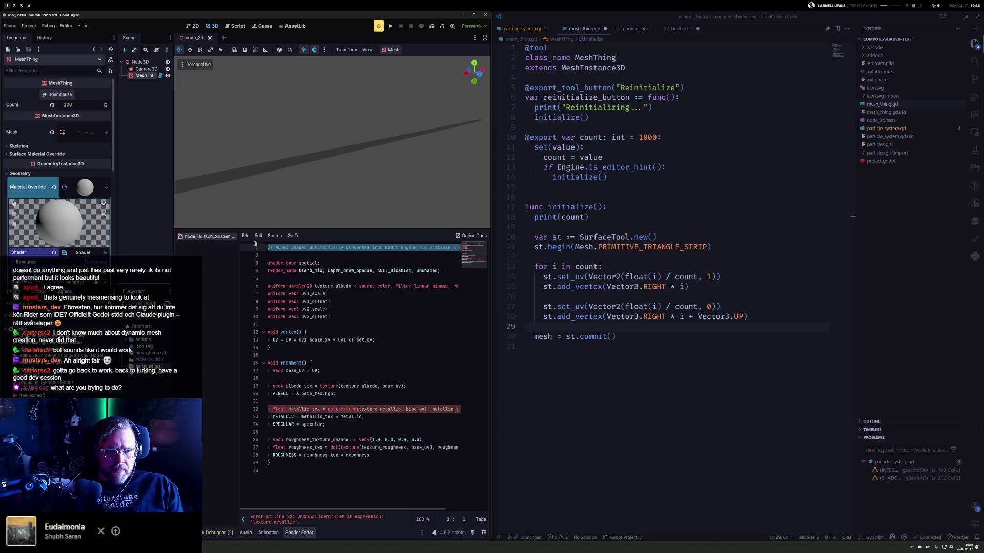
key("ctrl+shift+k")
key("ctrl+shift+k")
key("Down")
key("Down")
key("Down")
key("Up")
key("Up")
key("Up")
key("Up")
key("shift+Down")
key("shift+Down")
key("shift+Down")
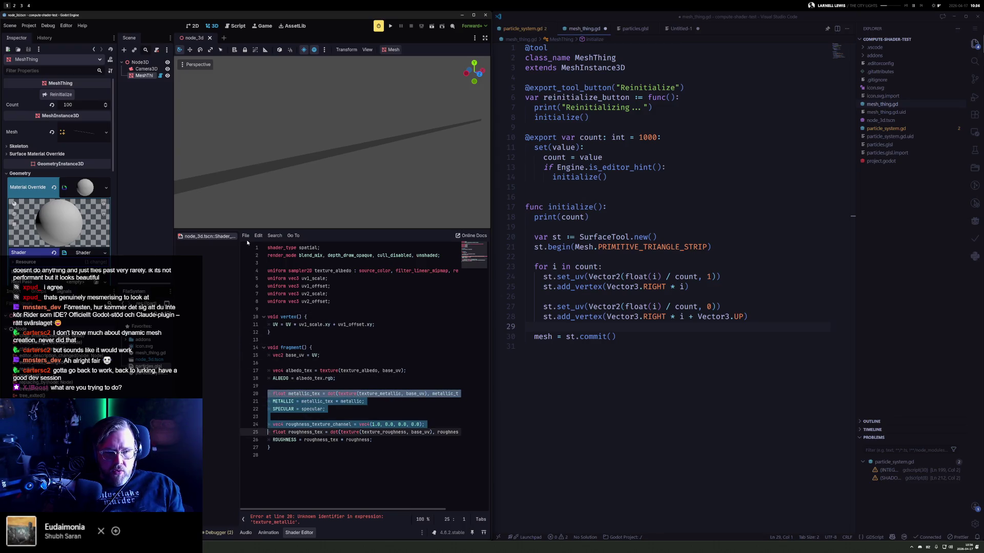
key("shift+End")
key("BackSpace")
key("BackSpace")
key("BackSpace")
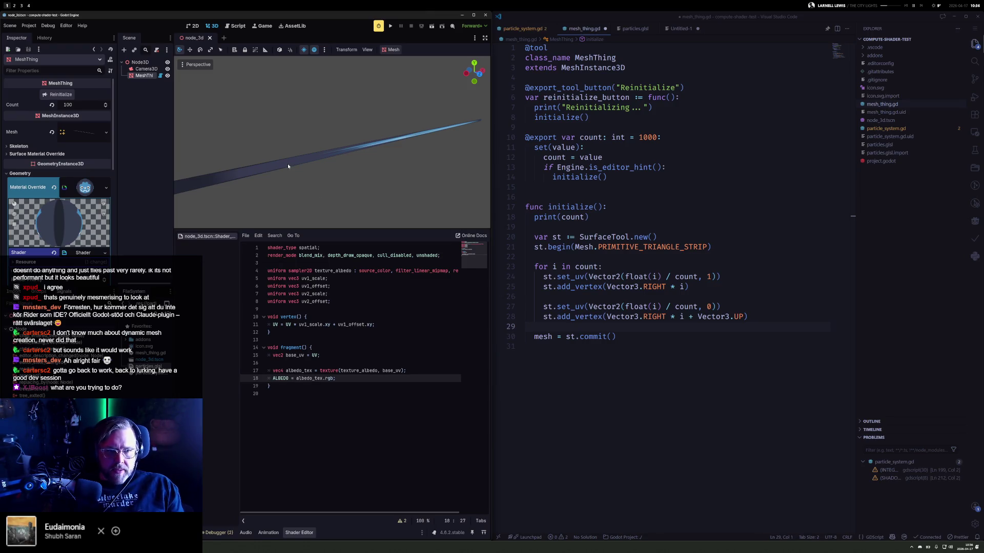
left_click(396, 327)
key("Up")
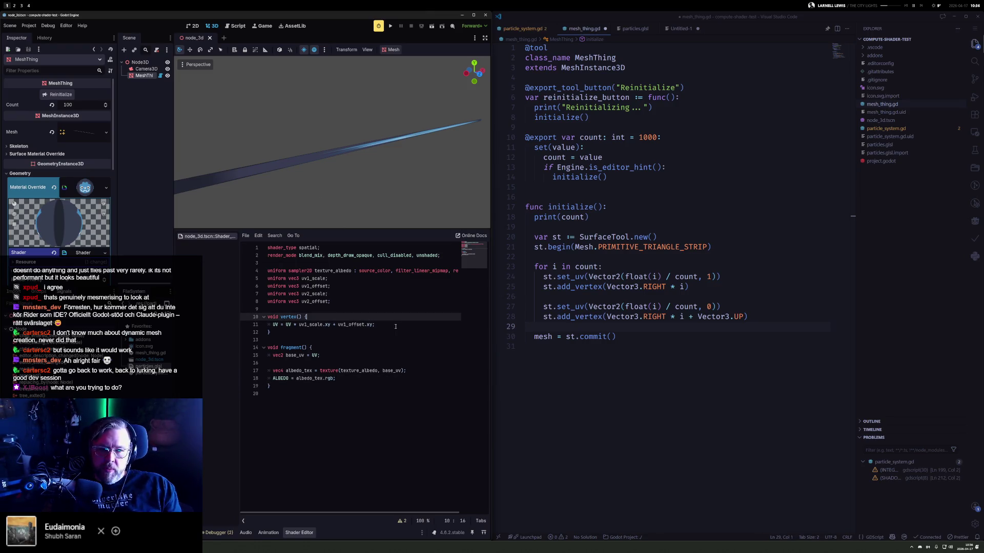
Step: Insert an empty line in vertex() above the UV assignment
key("Down")
key("Up")
key("Return")
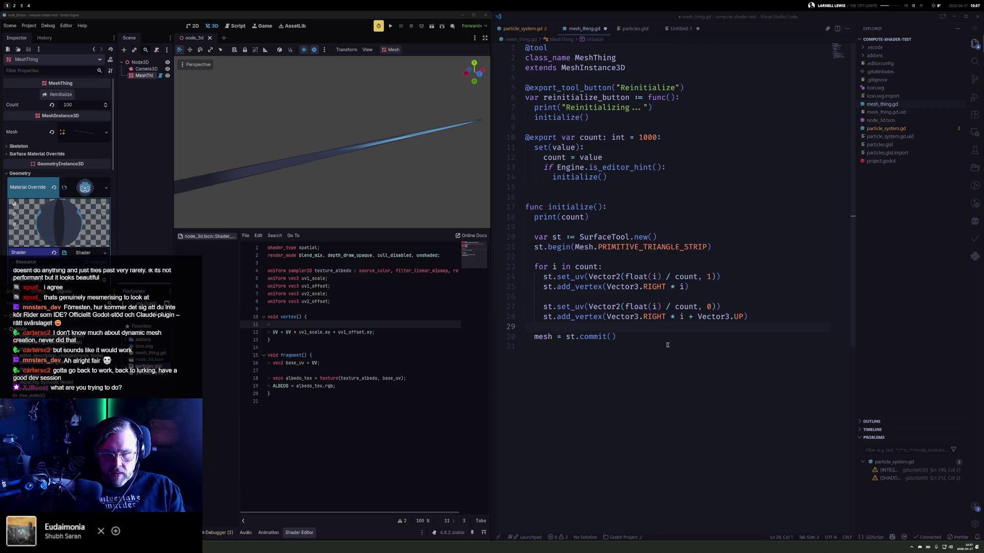
left_click(399, 333)
Step: Write VERTEX = vec3(UV.x, UV.y, 0); and move it to the top of vertex()
key("Return")
type("VERTEX")
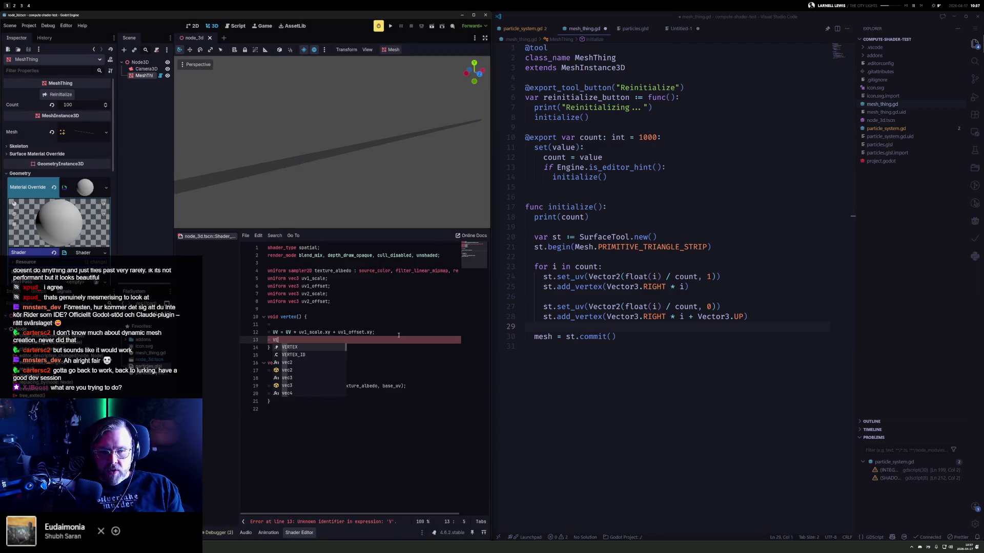
type(" = vec")
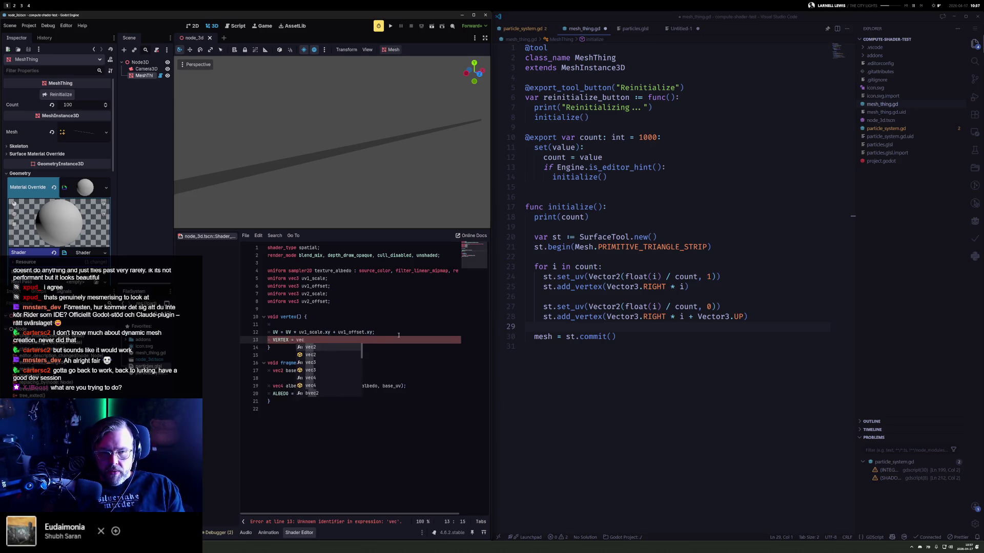
type("3")
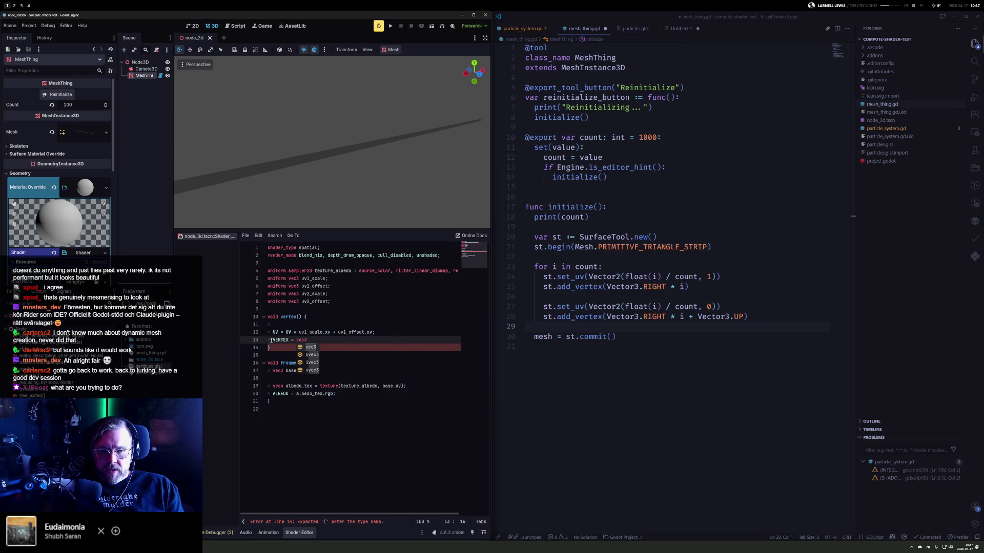
type("(U")
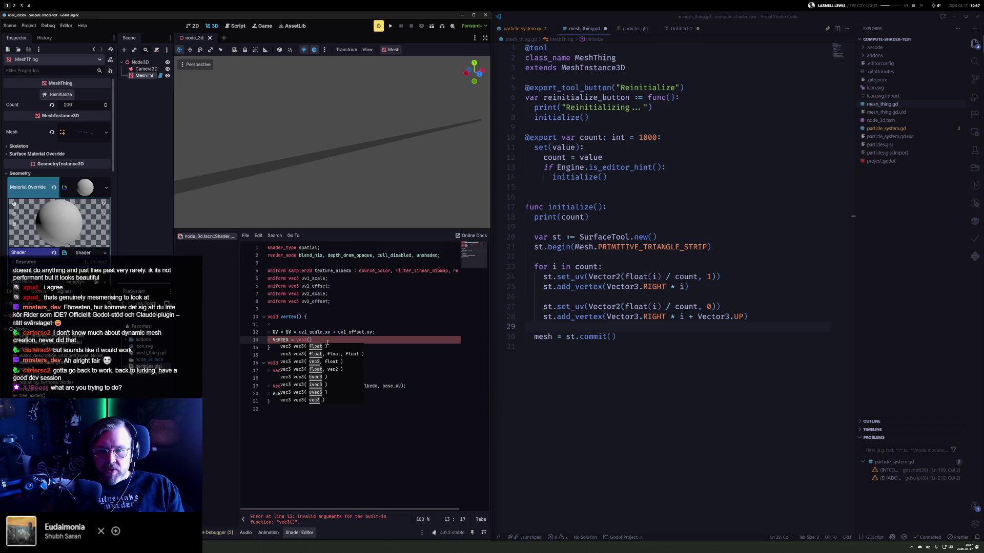
type("V")
key("alt+Up")
type(".x, UV.y, 0);")
key("alt+Up")
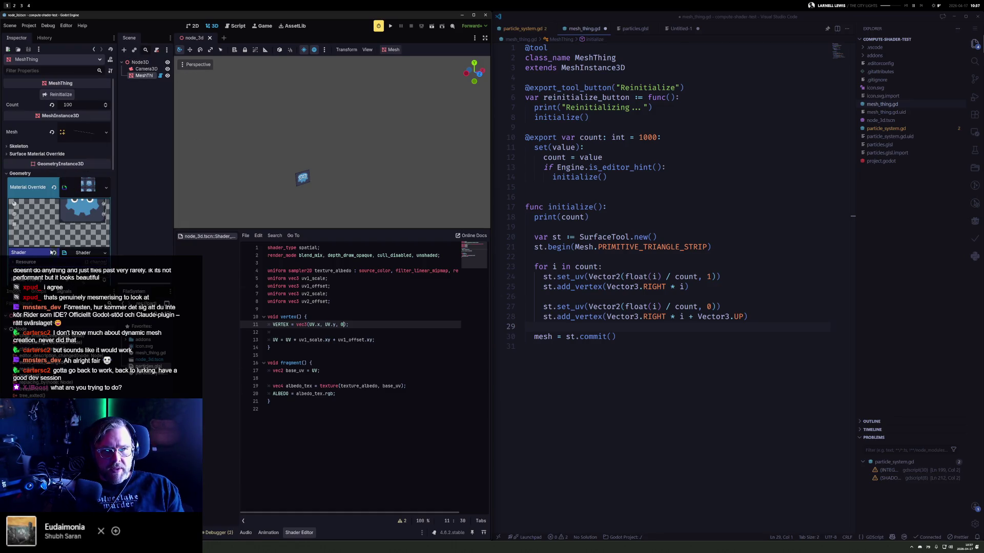
scroll(53, 251, "down", 10)
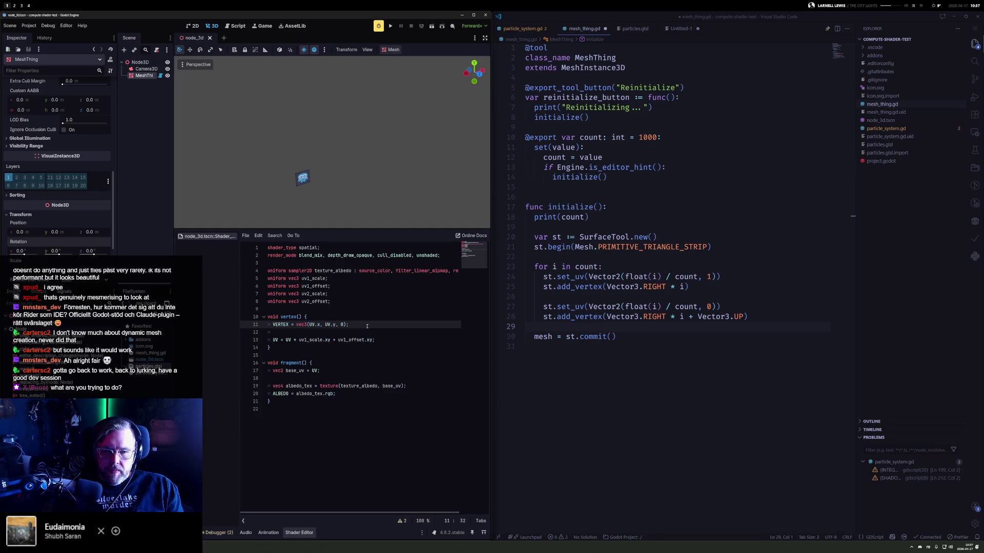
Step: Add float particle_id = VERTEX.x; as the first line of vertex(), above the VERTEX assignment
key("Up")
key("Return")
key("Return")
key("Up")
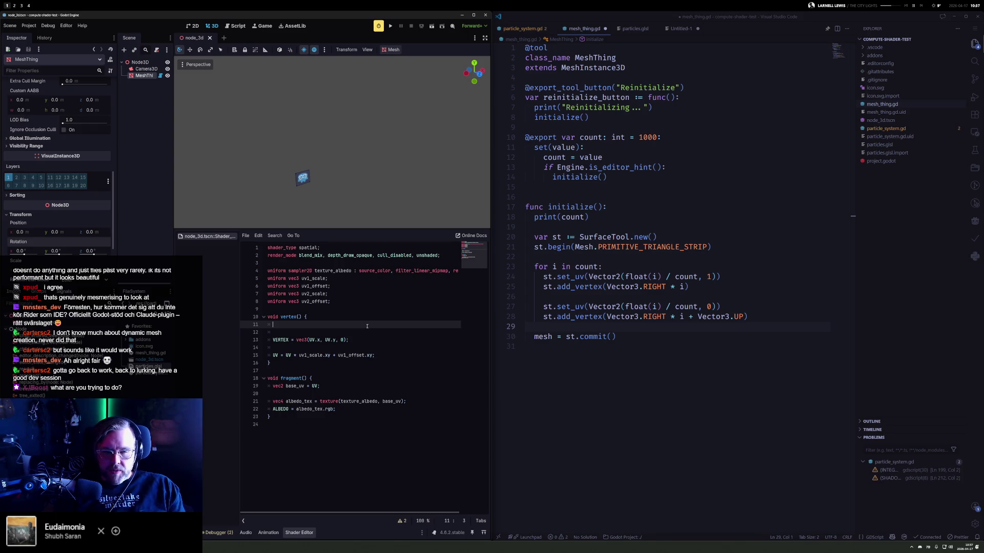
type("float particle_id ")
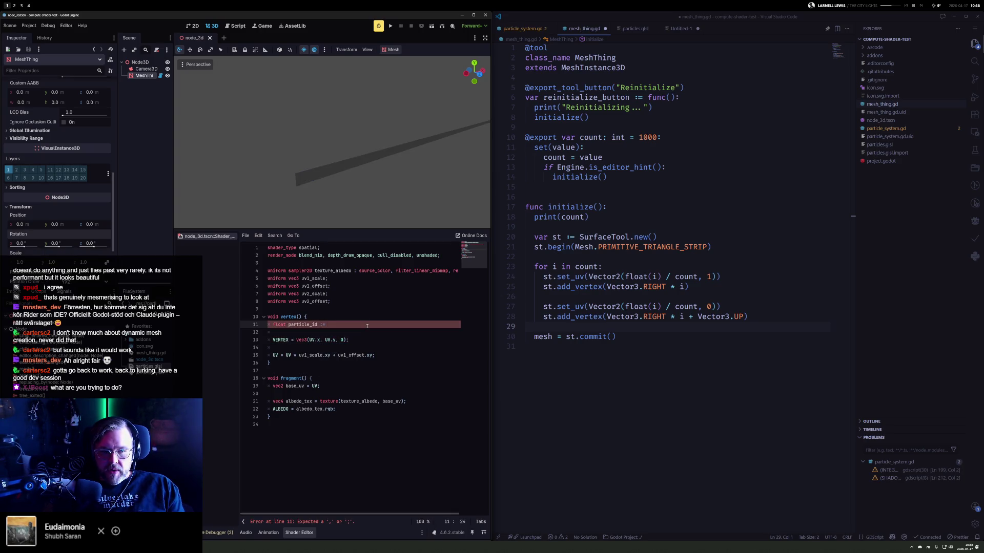
type("=")
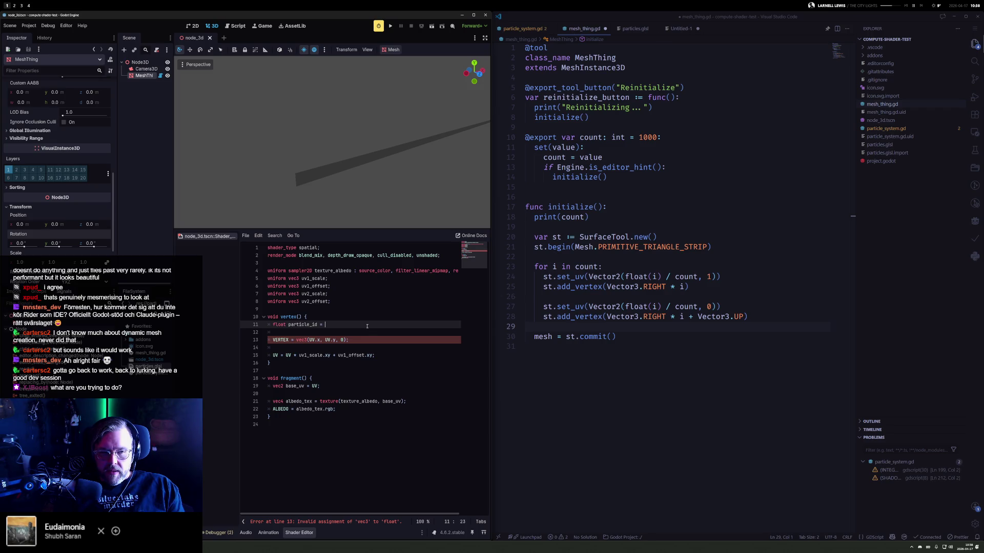
type("VERTEX")
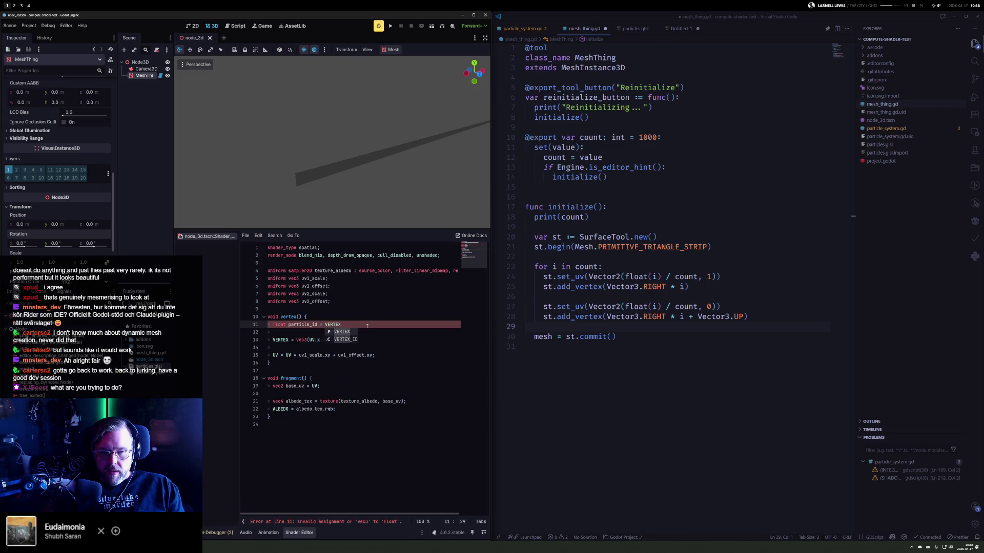
type(".x;")
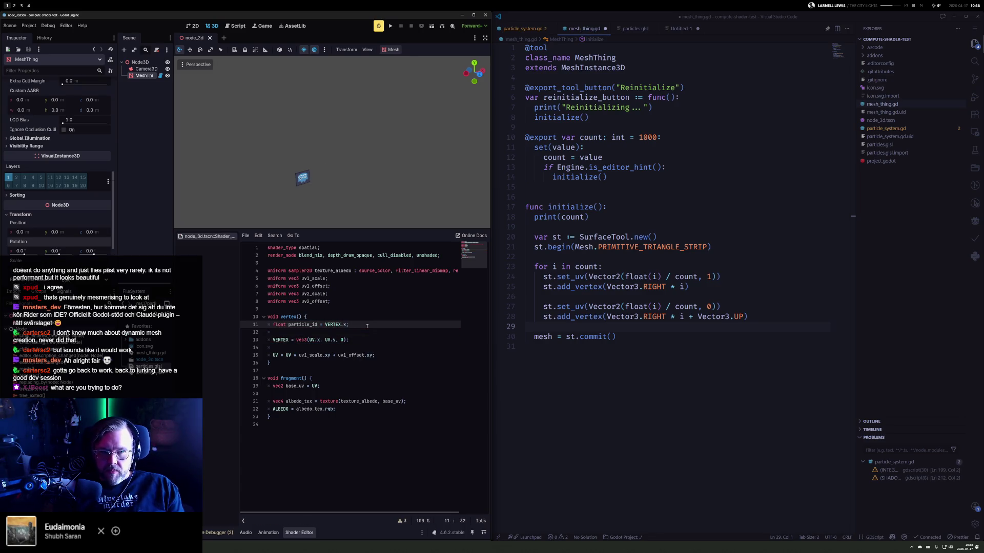
key("Up")
key("Return")
key("Return")
left_click(336, 263)
key("Down")
key("End")
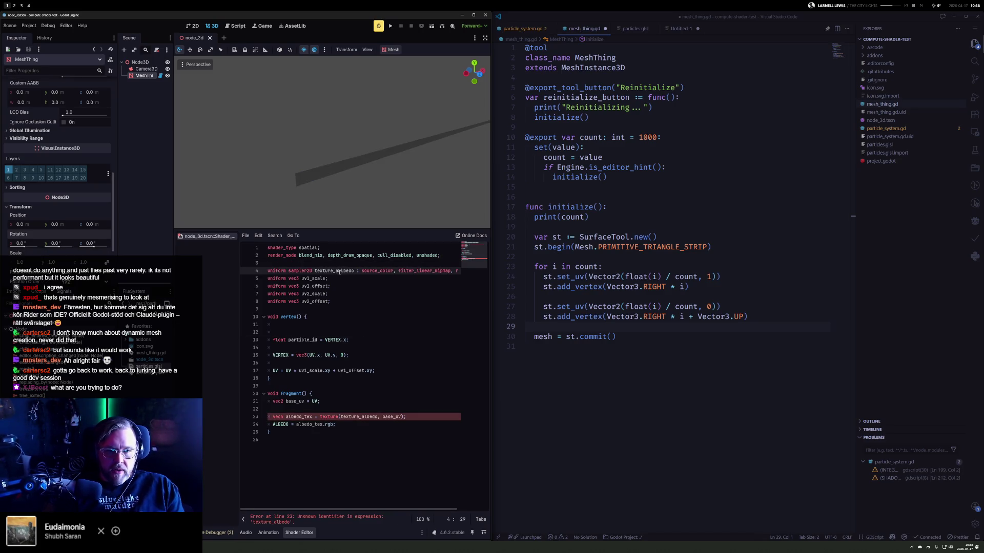
Step: Duplicate the texture_albedo uniform as texture_data with the filter_nearest hint
key("ctrl+shift+d")
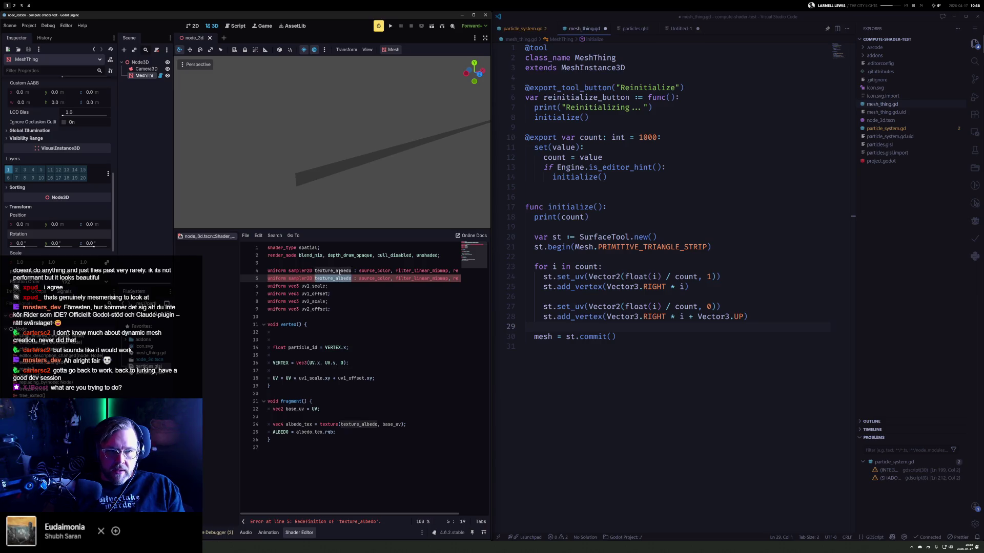
key("shift+Left")
key("shift+Left")
key("shift+Left")
type("data")
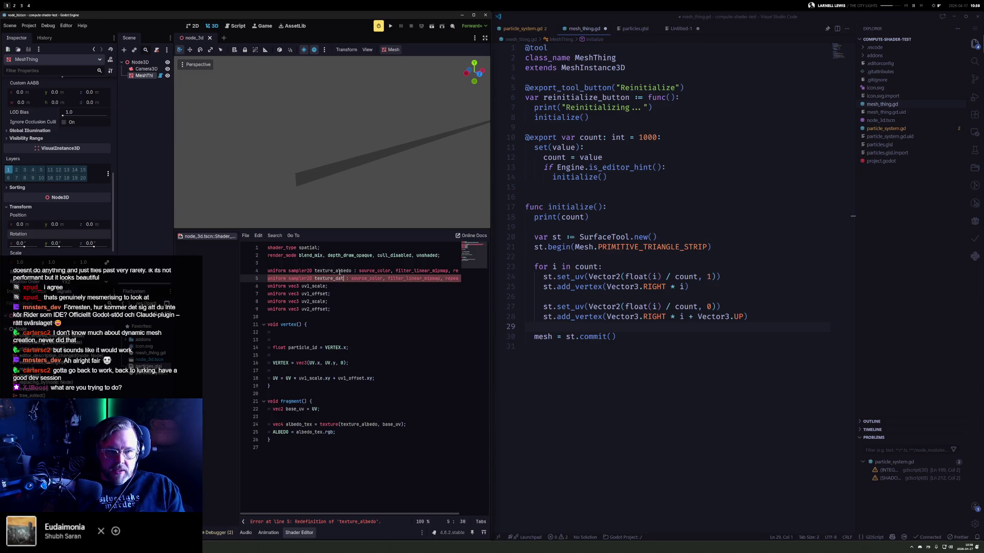
key("End")
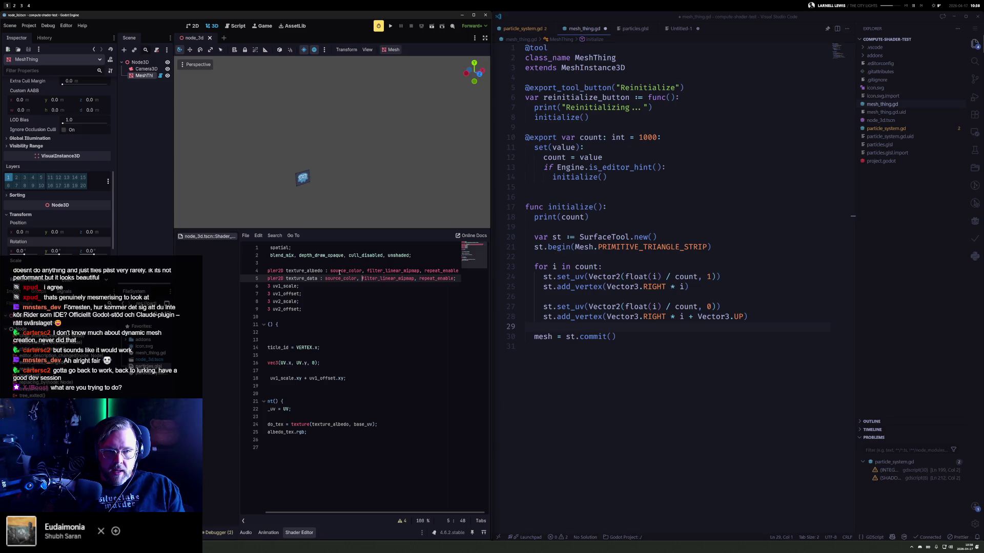
key("ctrl+Right")
key("ctrl+shift+Right")
type("filter_nearest")
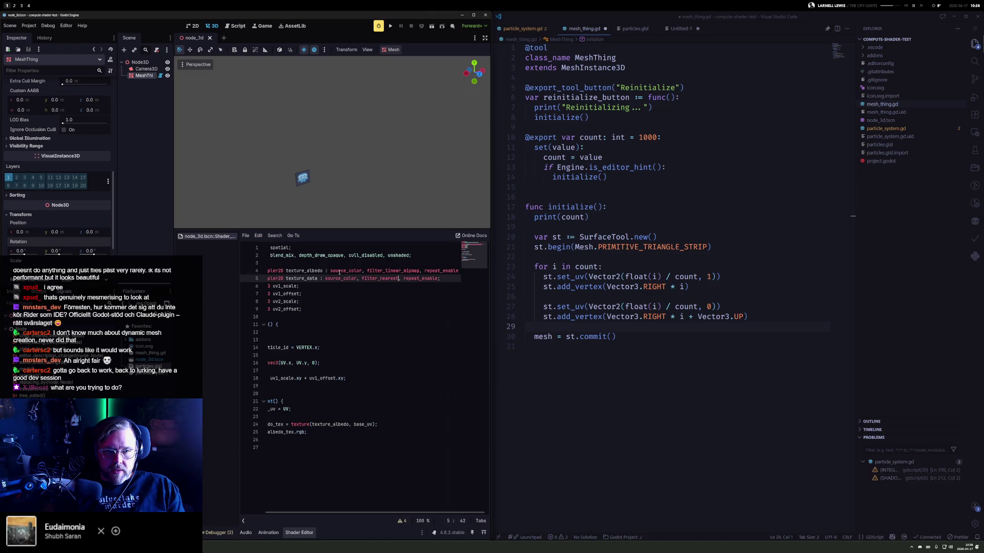
Step: Remove the repeat_enable and source_color hints from the texture_data uniform
key("ctrl+shift+Right")
key("BackSpace")
key("ctrl+Left")
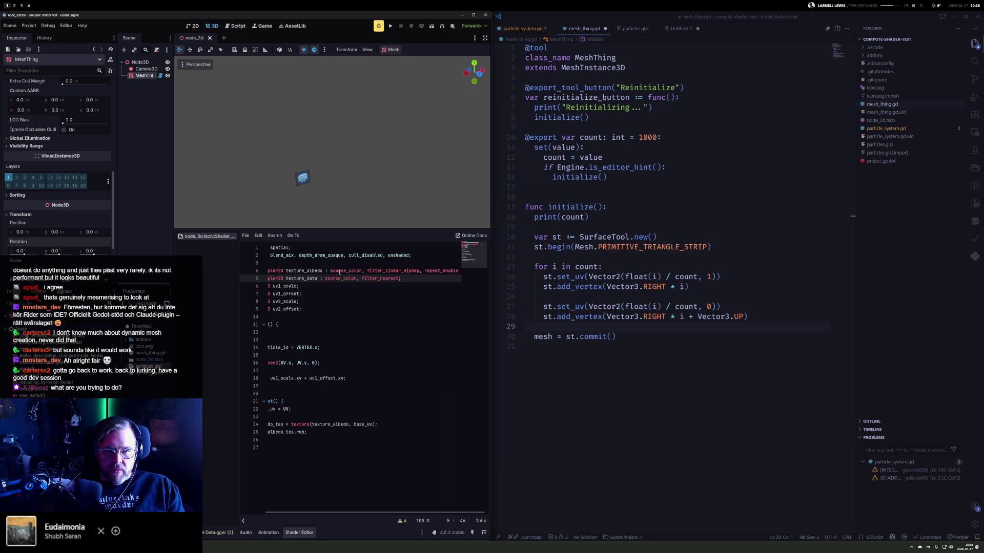
key("ctrl+shift+Left")
key("ctrl+space")
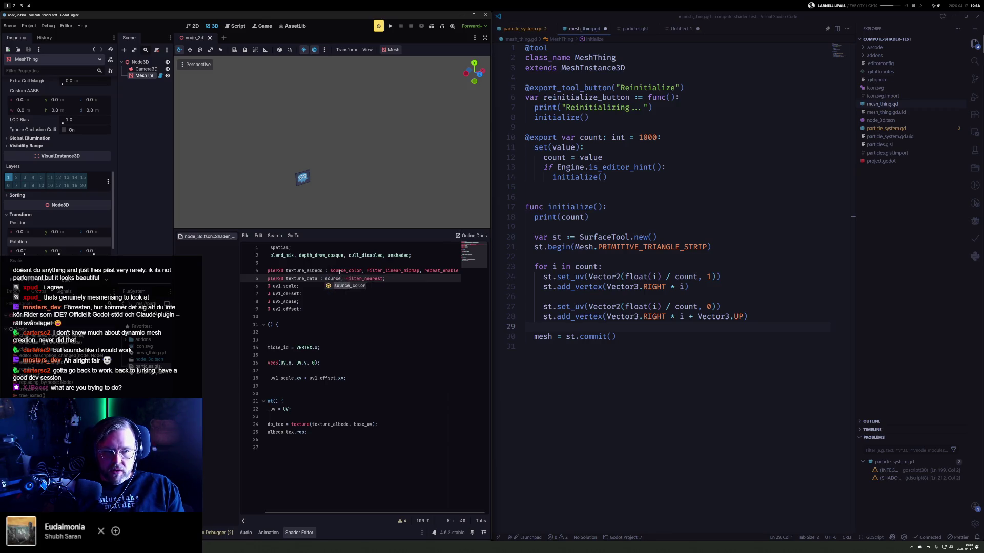
key("Return")
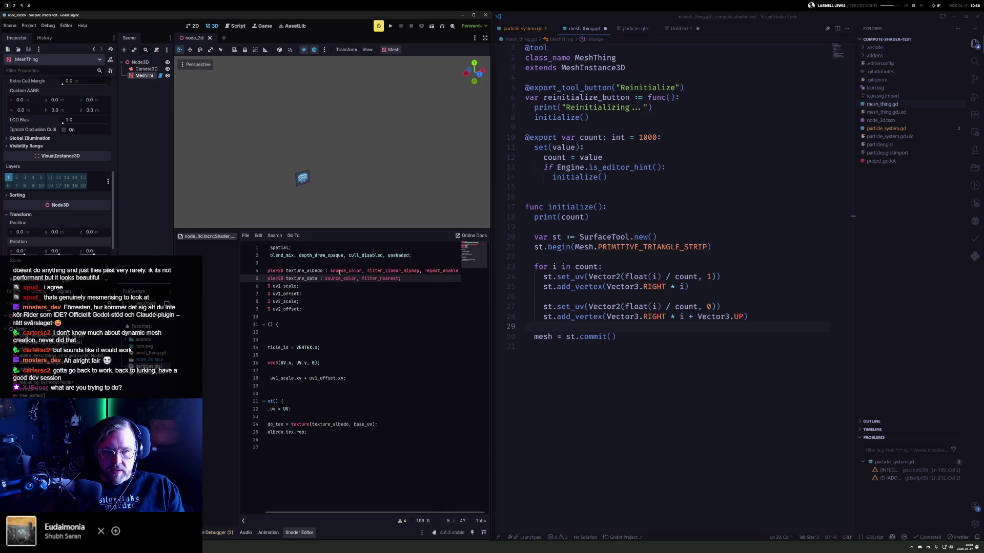
key("ctrl+shift+Left")
key("ctrl+shift+Left")
key("BackSpace")
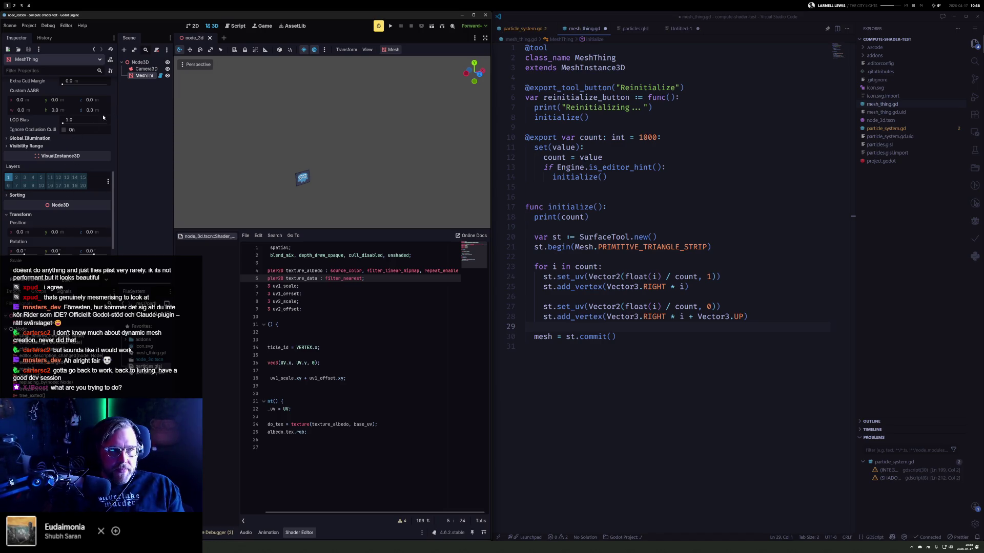
scroll(82, 122, "down", 3)
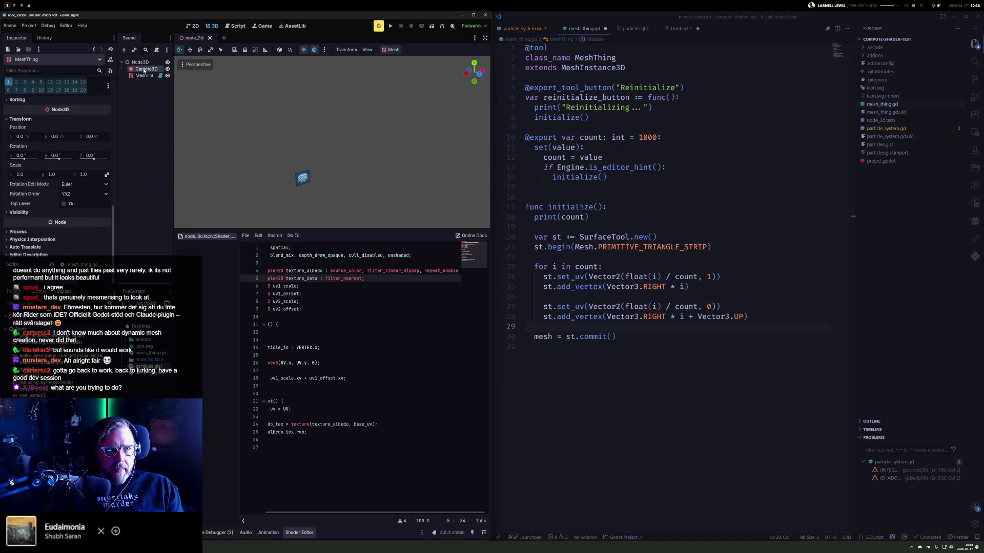
Step: Assign a new NoiseTexture2D to the material's Texture Data shader parameter
scroll(64, 152, "up", 10)
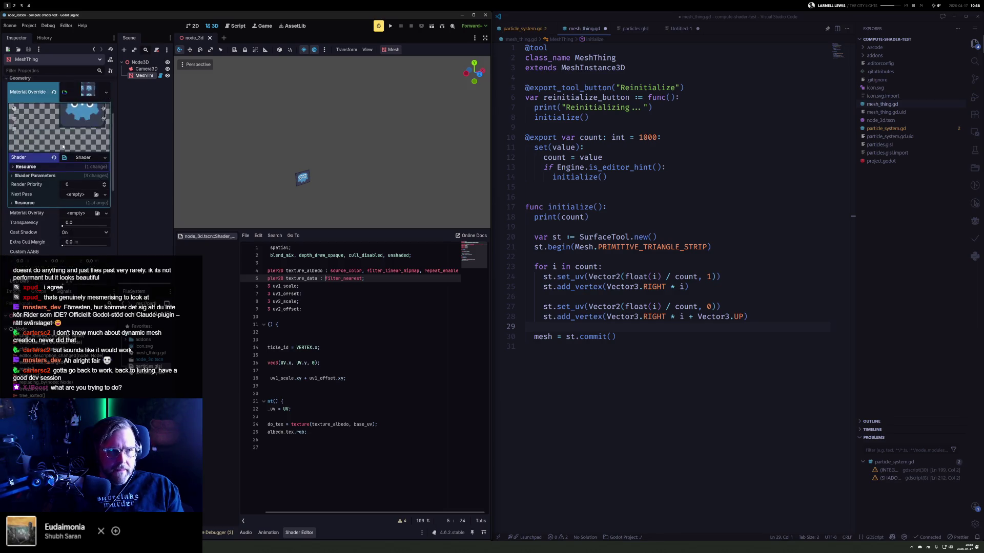
left_click(54, 227)
scroll(76, 178, "down", 3)
left_click(76, 179)
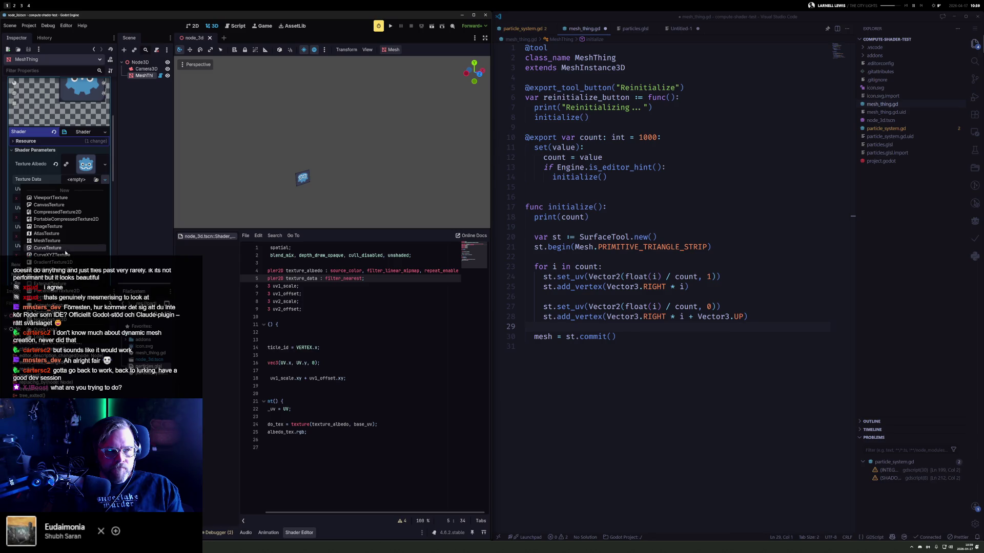
left_click(52, 276)
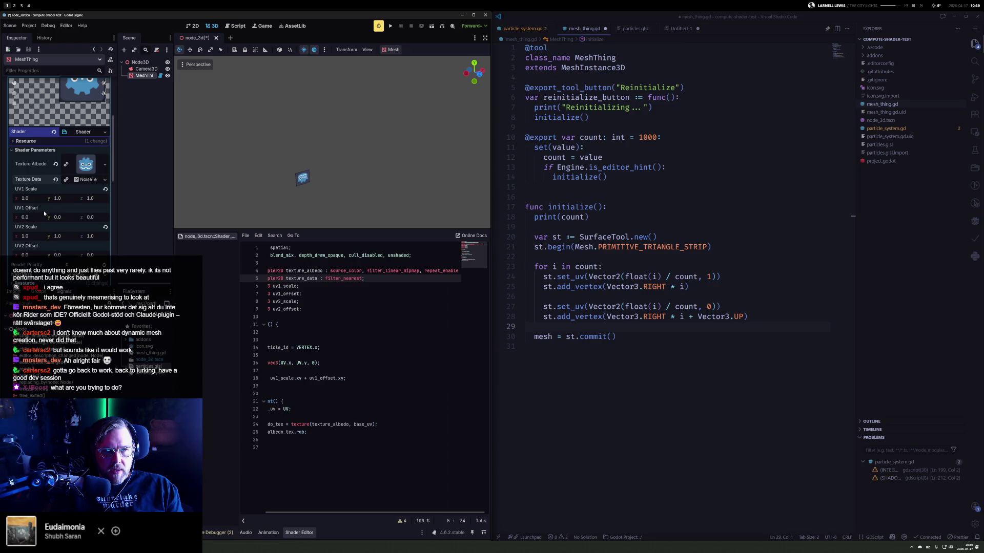
Step: Set the noise texture's Height to 4, making it 512×4
scroll(56, 233, "down", 1)
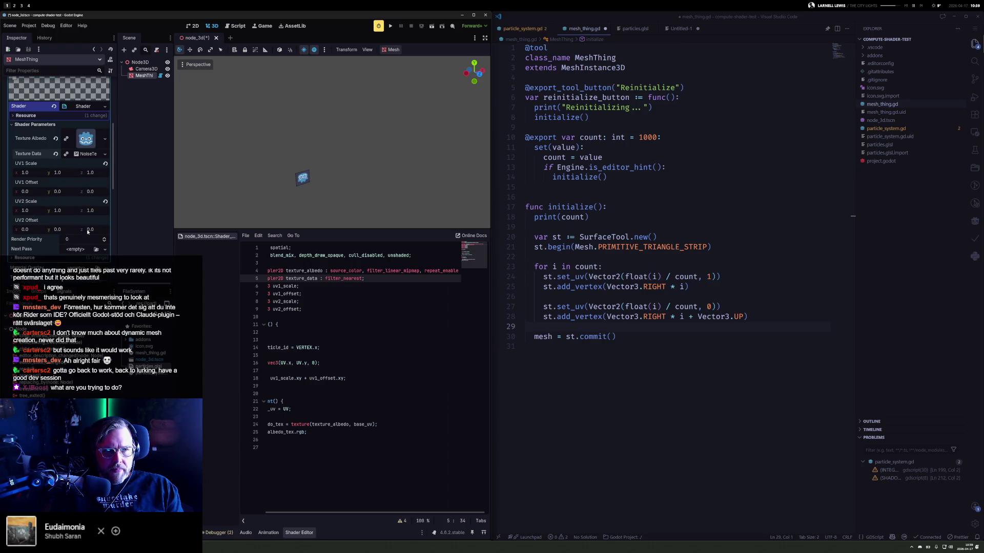
left_click(89, 155)
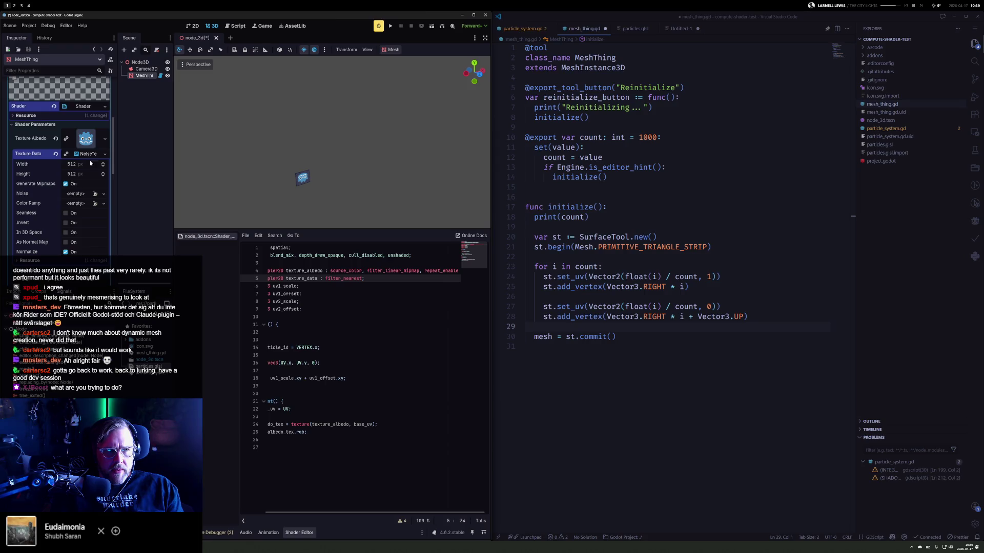
left_click(88, 174)
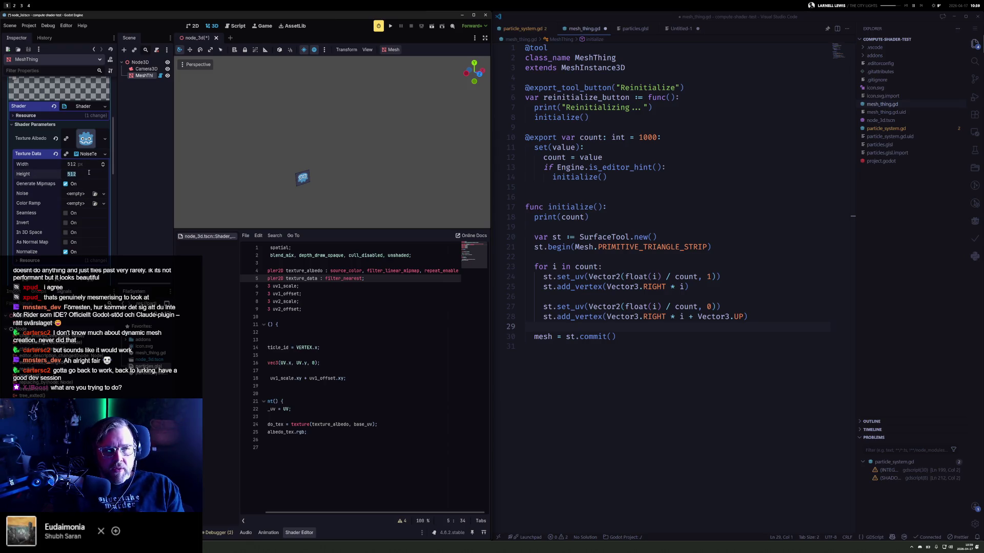
type("4")
key("shift+Tab")
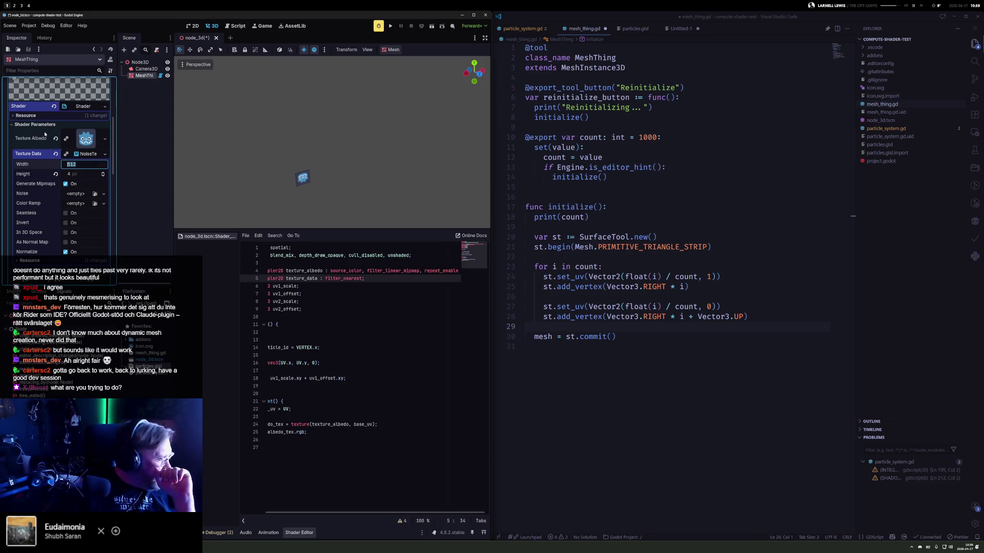
left_click(147, 69)
left_click(144, 75)
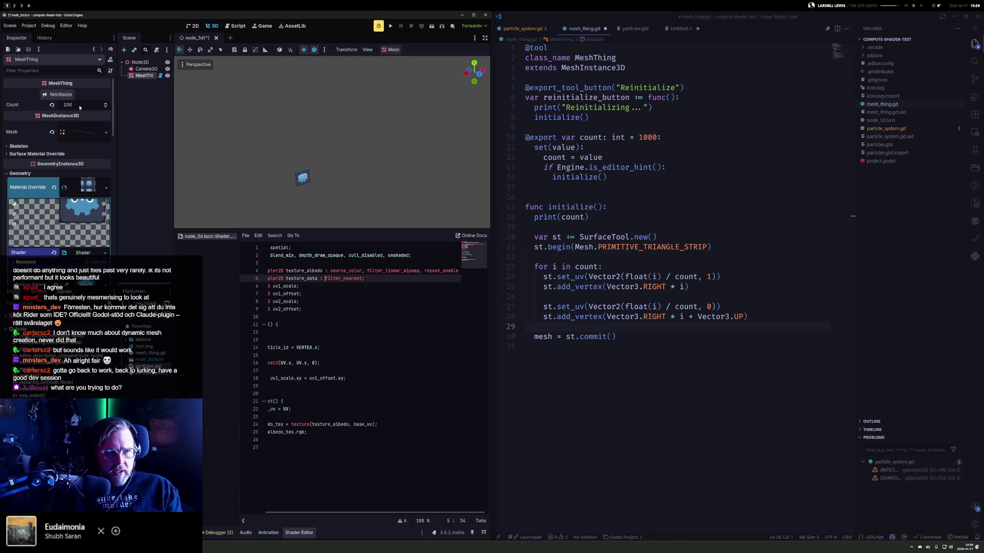
scroll(80, 128, "down", 7)
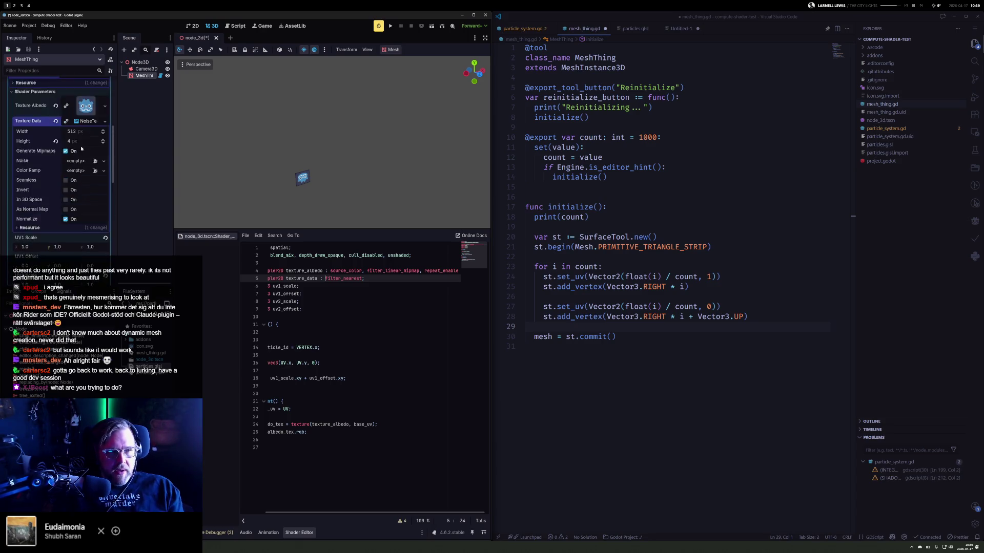
scroll(81, 146, "up", 1)
left_click(369, 294)
key("Home")
key("Down")
key("Down")
Step: Give the noise texture a new FastNoiseLite, enable As Normal Map, and save the scene
left_click(104, 187)
left_click(87, 187)
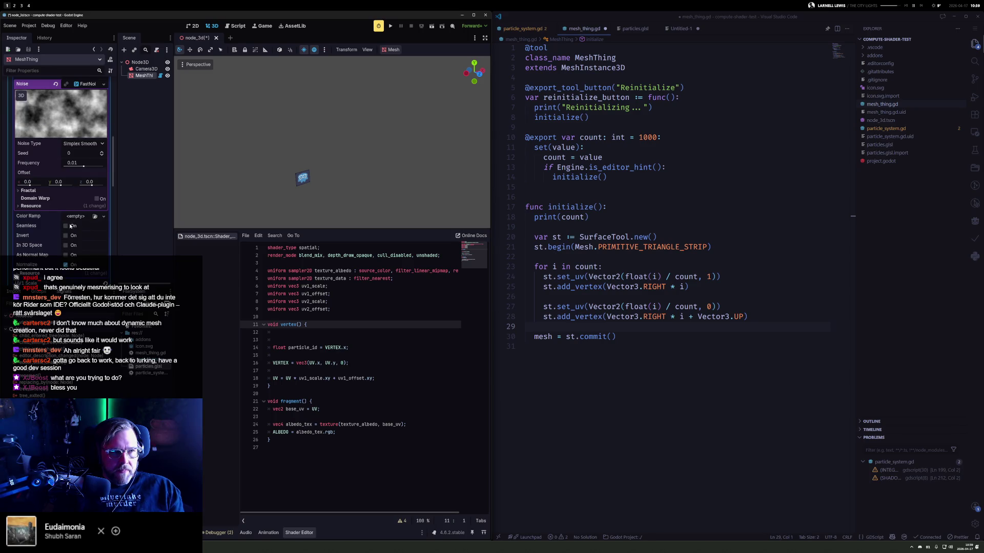
left_click(73, 254)
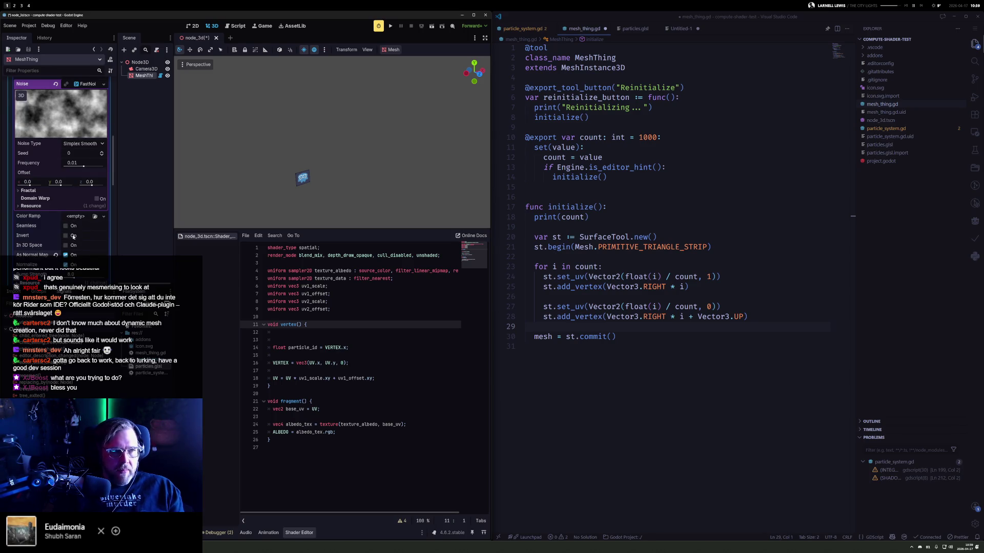
scroll(81, 248, "down", 1)
scroll(80, 245, "up", 2)
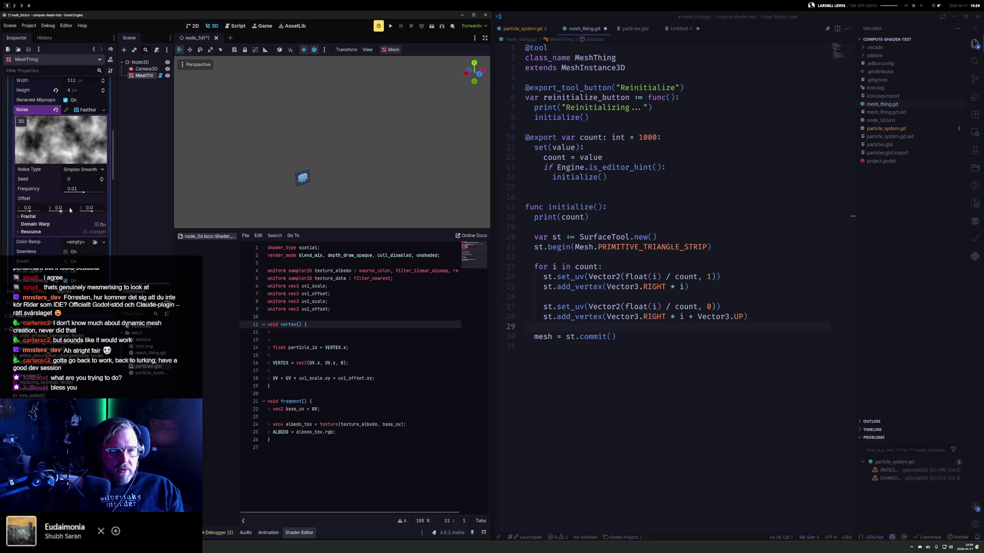
scroll(70, 146, "up", 1)
key("ctrl+s")
left_click(365, 331)
Step: Remove the blank lines in vertex(), keep the VERTEX assignment, and open space below particle_id
key("shift+Down")
key("shift+Down")
key("BackSpace")
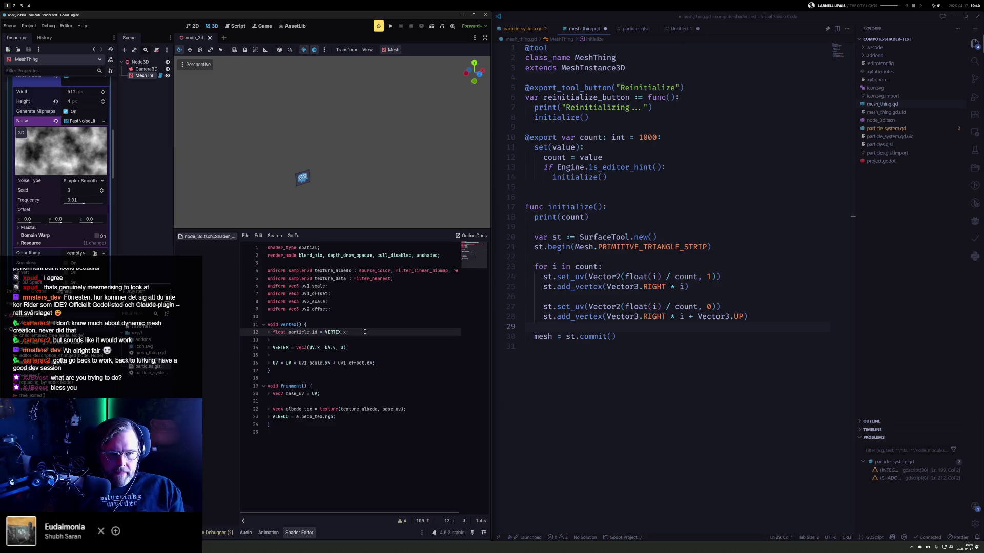
key("Down")
key("Down")
key("Down")
key("Down")
key("Down")
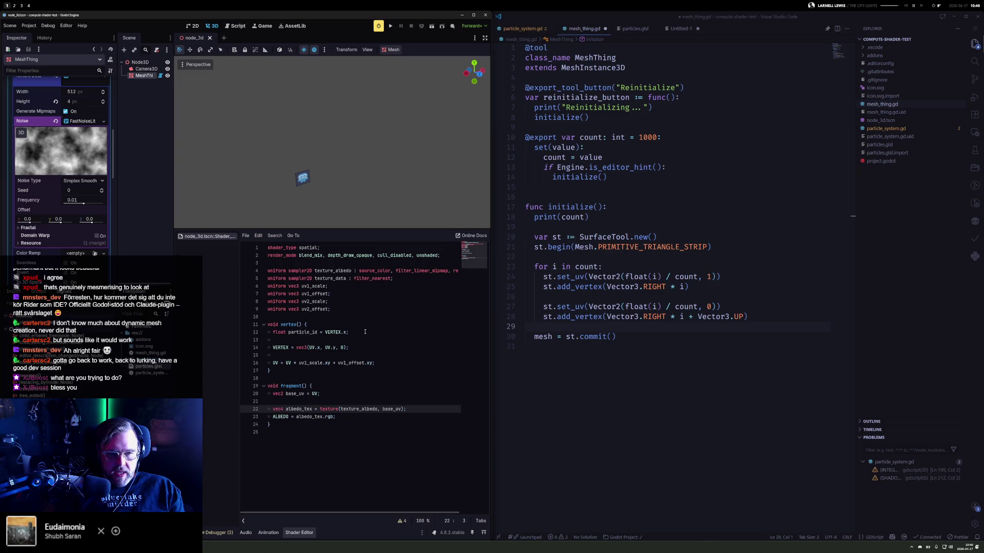
key("Up")
key("Up")
key("Up")
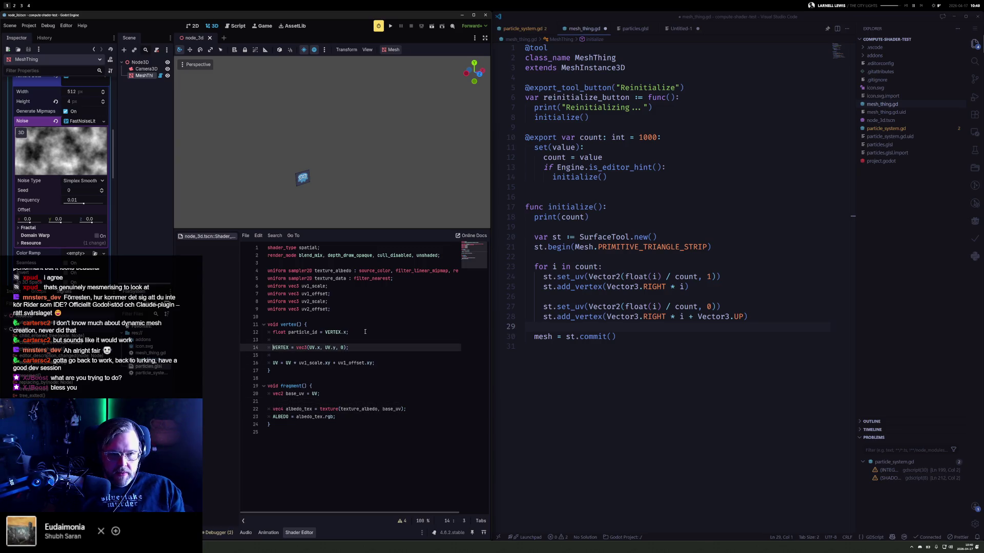
type("//")
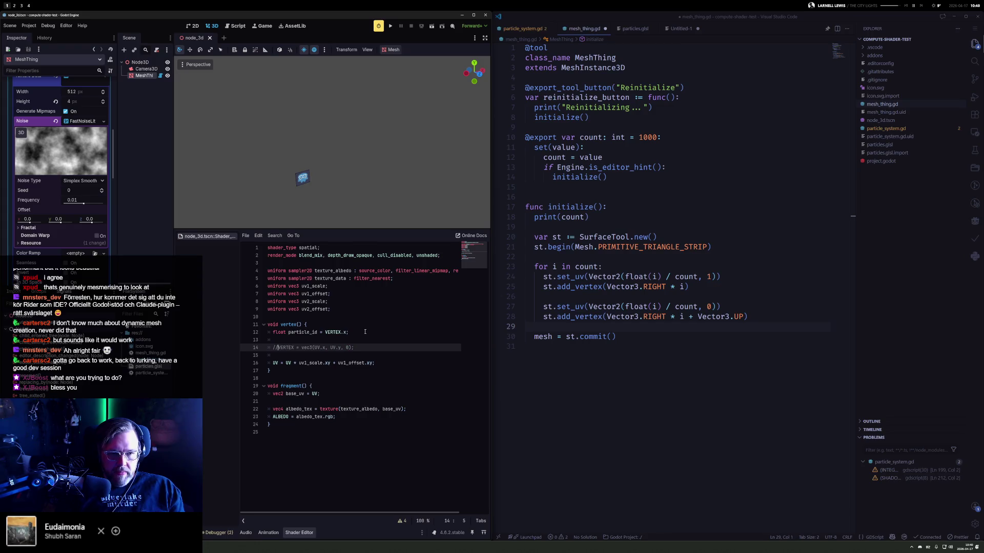
key("BackSpace")
key("BackSpace")
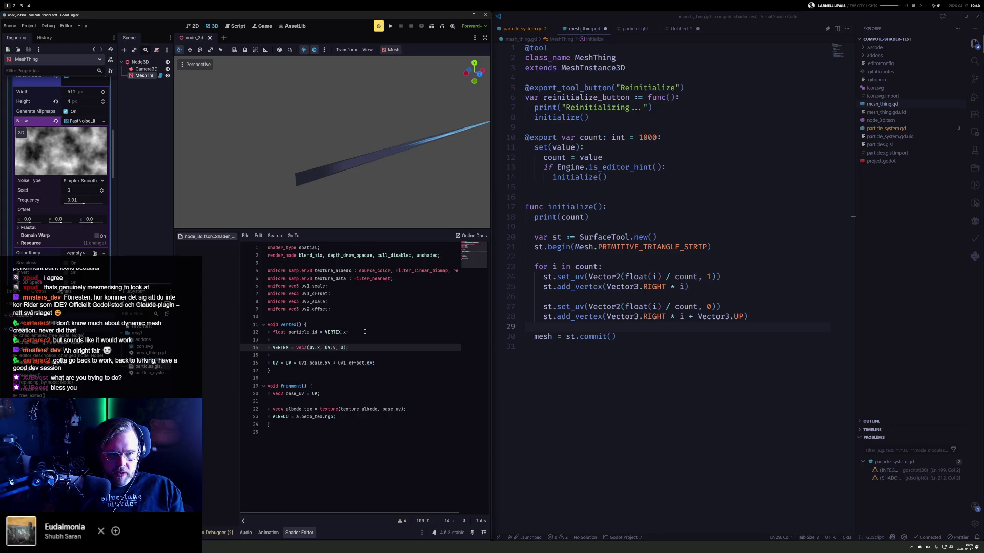
key("Up")
key("Up")
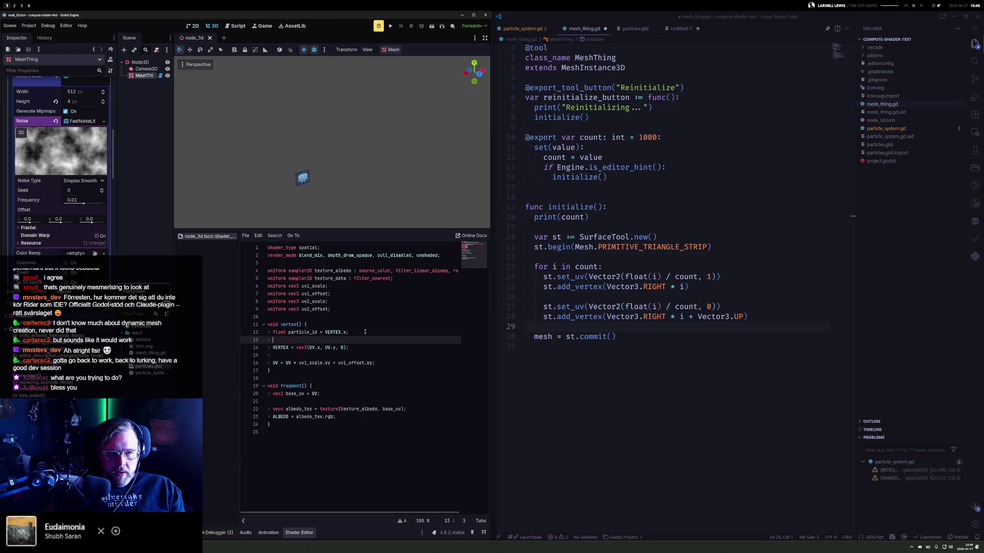
key("End")
key("Return")
key("Return")
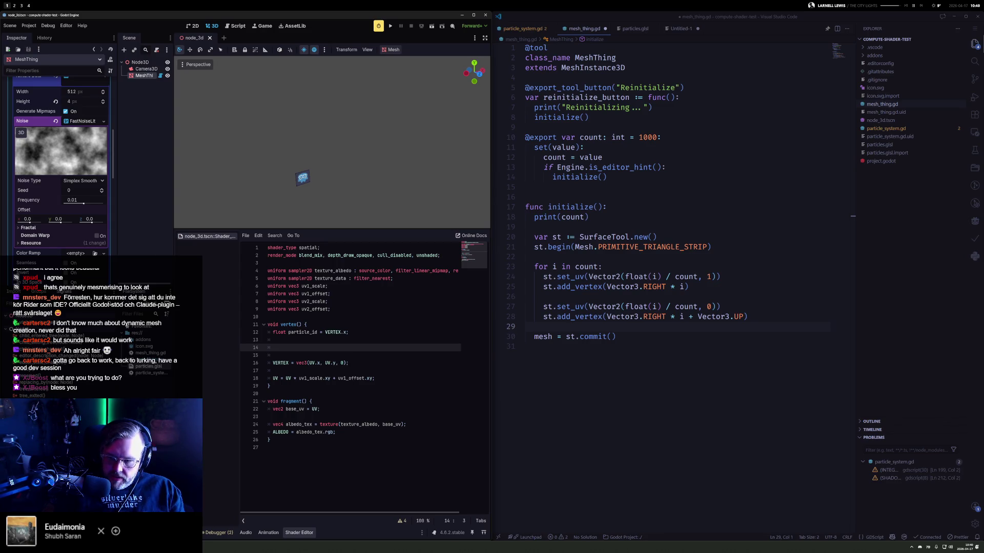
Step: Declare float data_width = 512; at the start of the vertex function
key("Up")
key("Down")
key("Up")
key("Up")
key("Up")
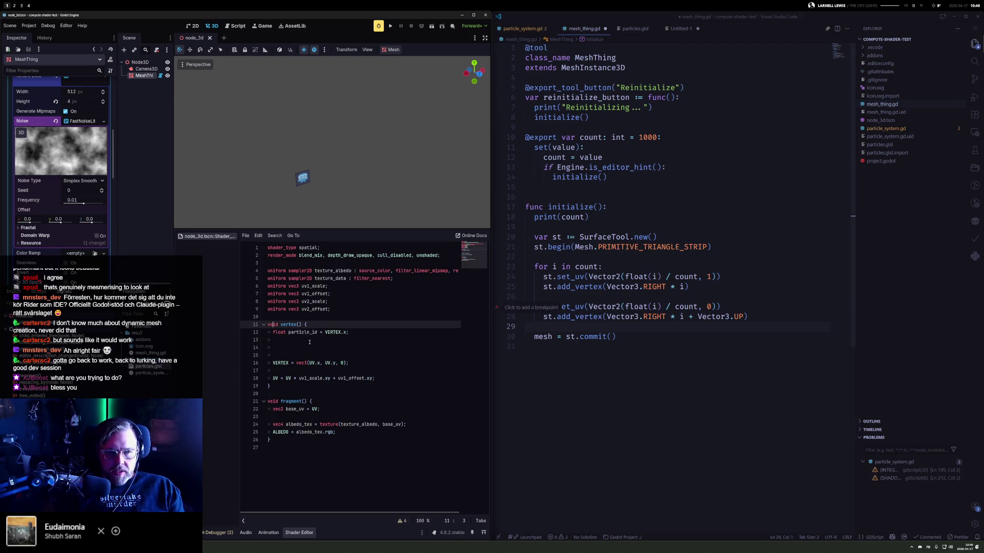
key("End")
key("Return")
type("float texture_width")
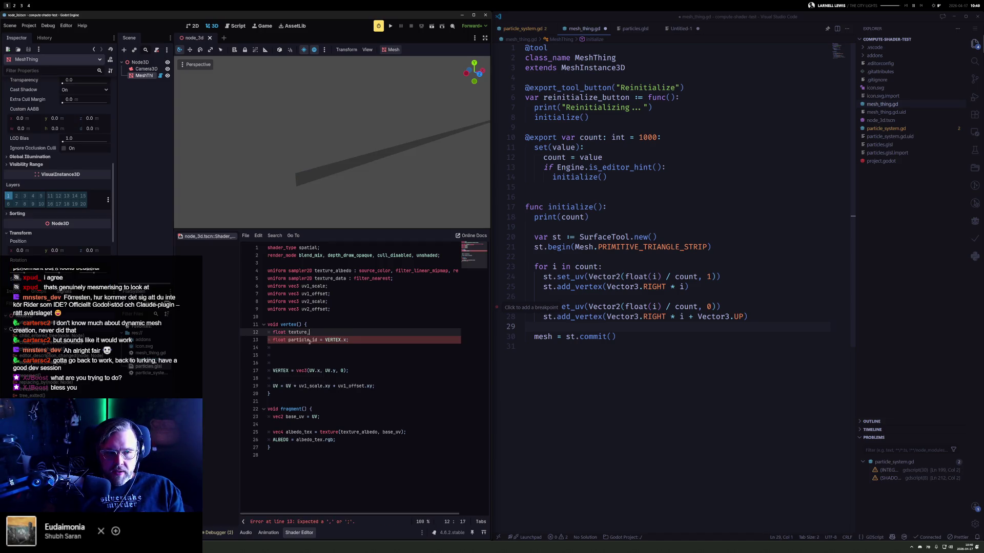
key("shift+Right")
key("shift+Right")
key("shift+Right")
type("data")
key("End")
type("= 5")
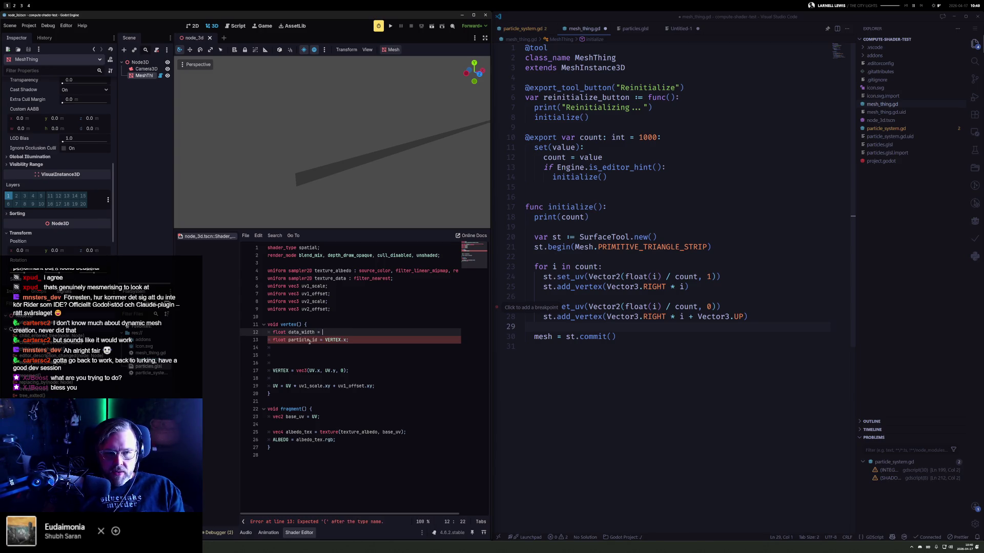
type("12")
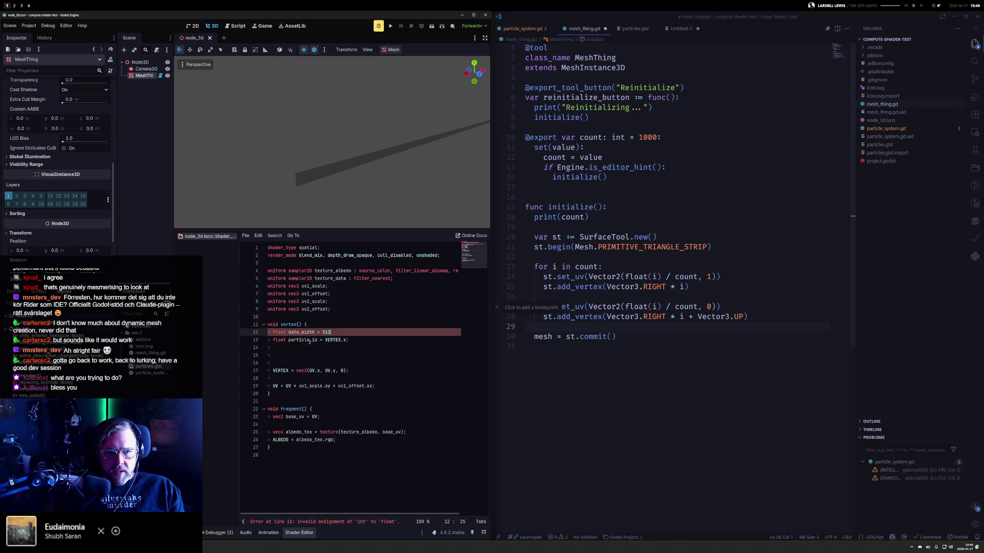
type(";")
Step: Start a float data_uv = vec2 line and change data_width to 512.0
key("Down")
key("Down")
key("Return")
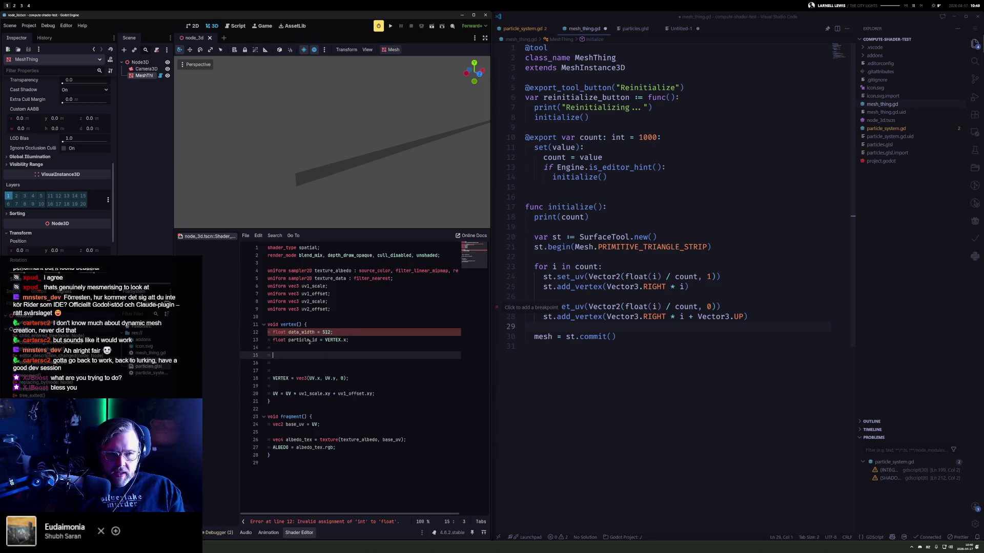
type("loat data_uv = vec")
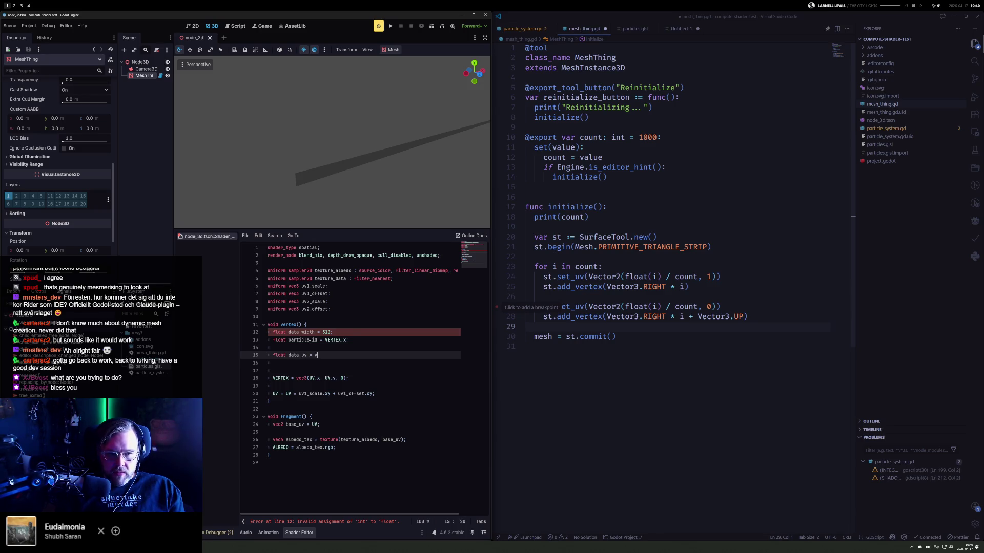
type("2")
key("Up")
key("Up")
key("Up")
type(".0")
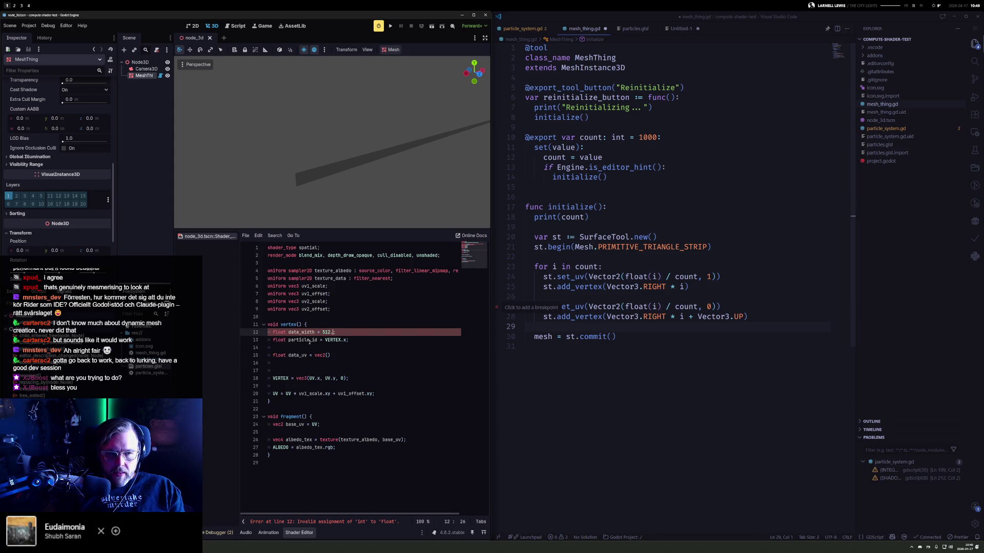
key("Down")
key("Down")
key("Down")
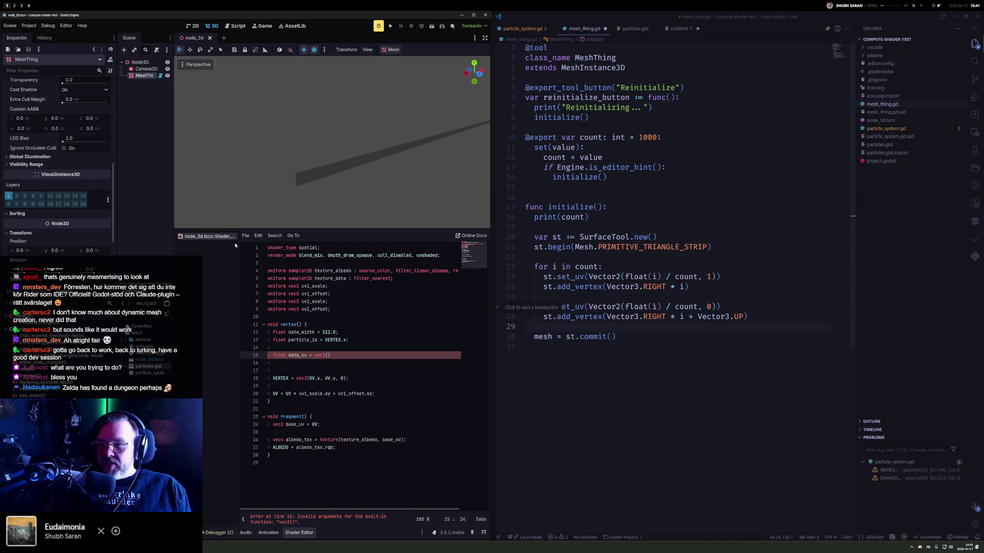
Step: Complete line 15 as vec2 data_uv = vec2(particle_id/data_width, 0) and begin a texelFetch call
key("Right")
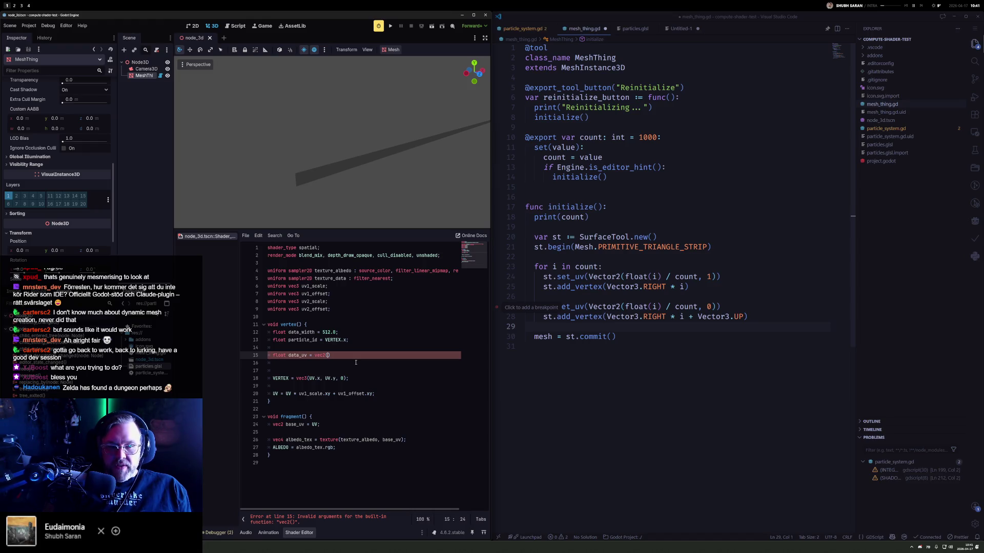
type("particle_id")
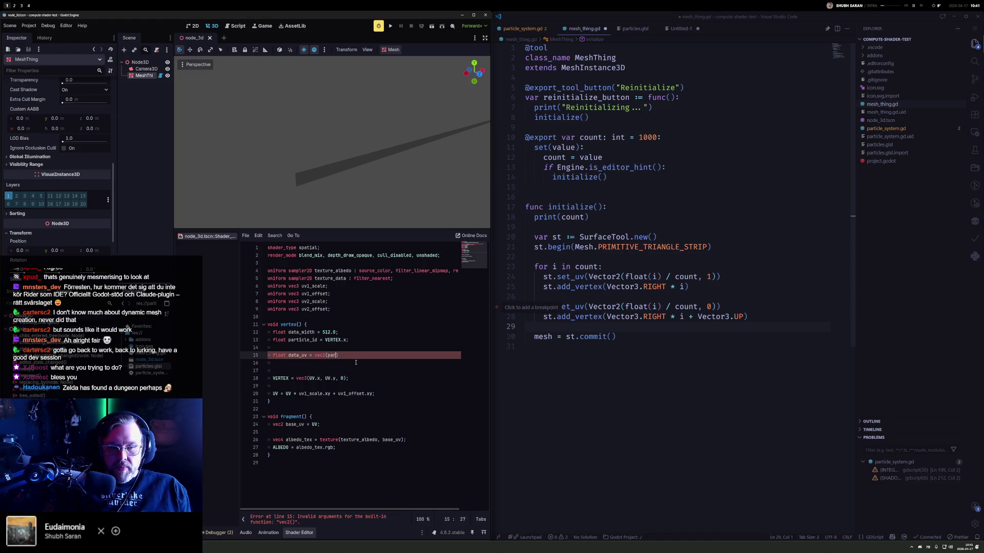
type("/d")
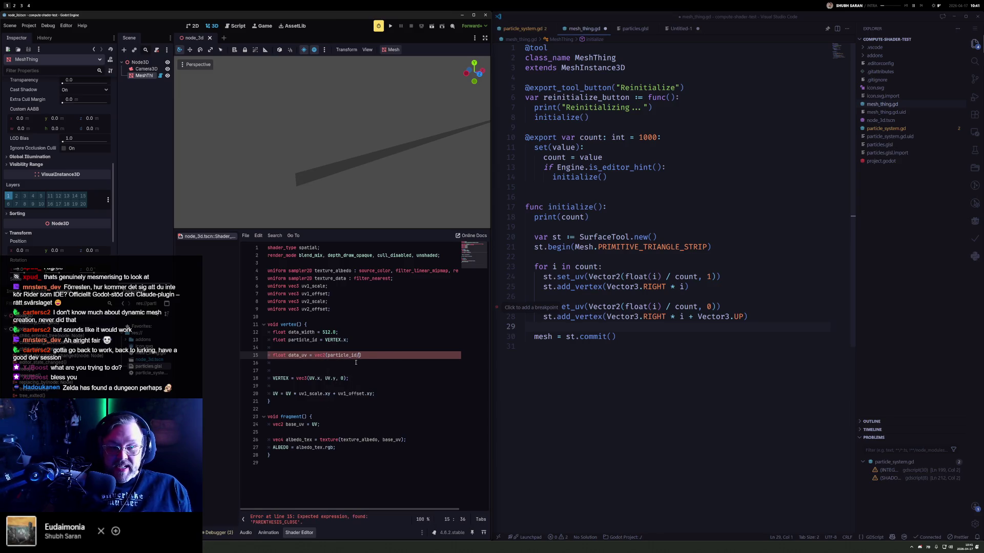
type("ata_width);")
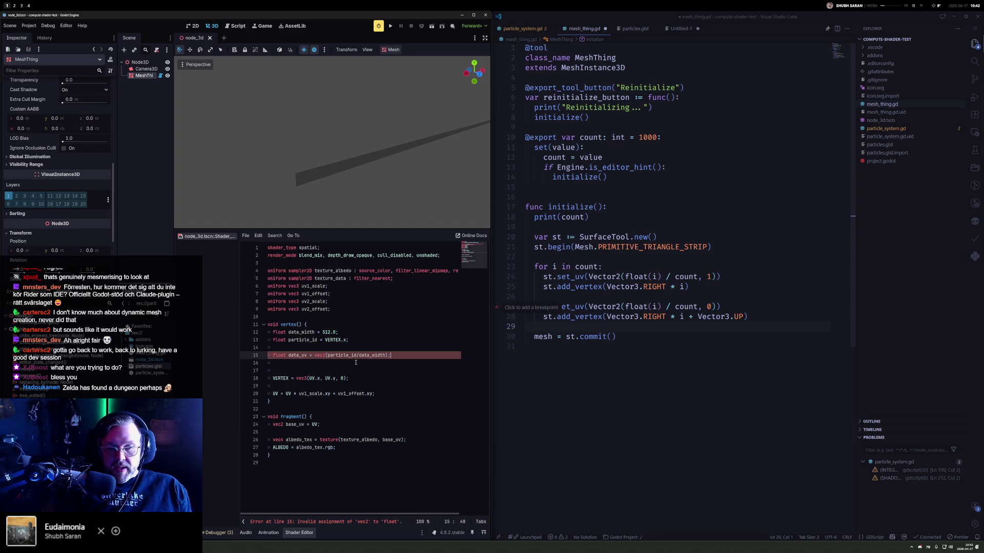
key("Left")
key("Left")
type(",")
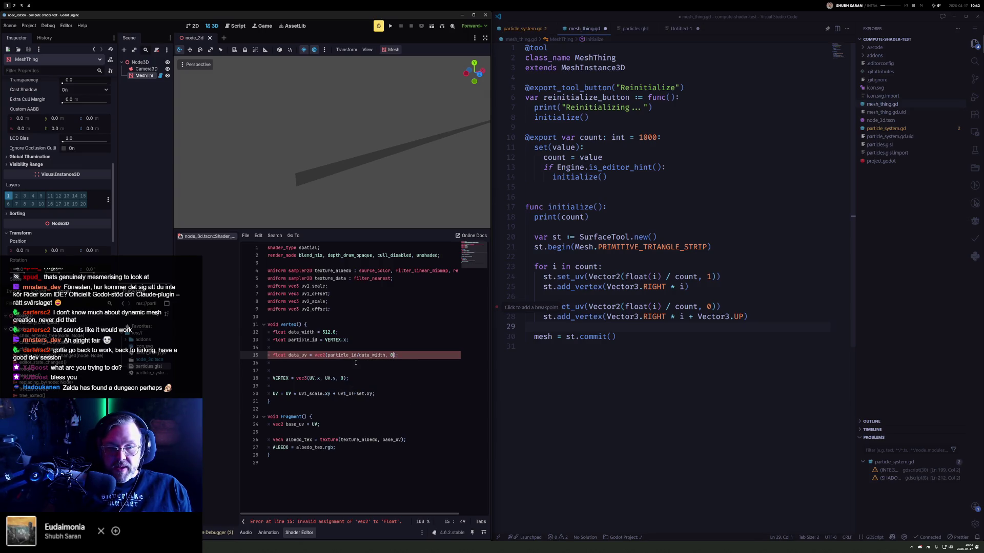
double_click(280, 355)
type("vec")
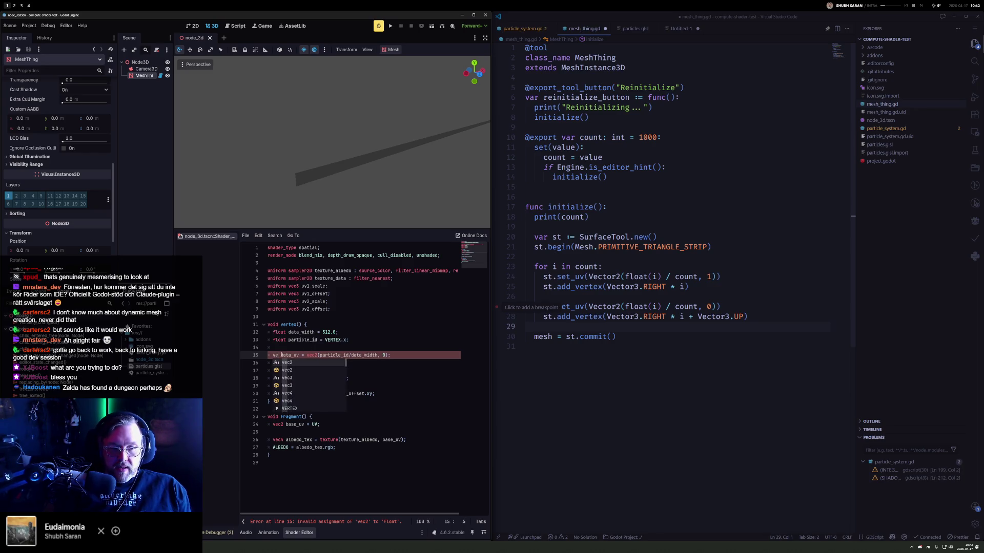
left_click(286, 363)
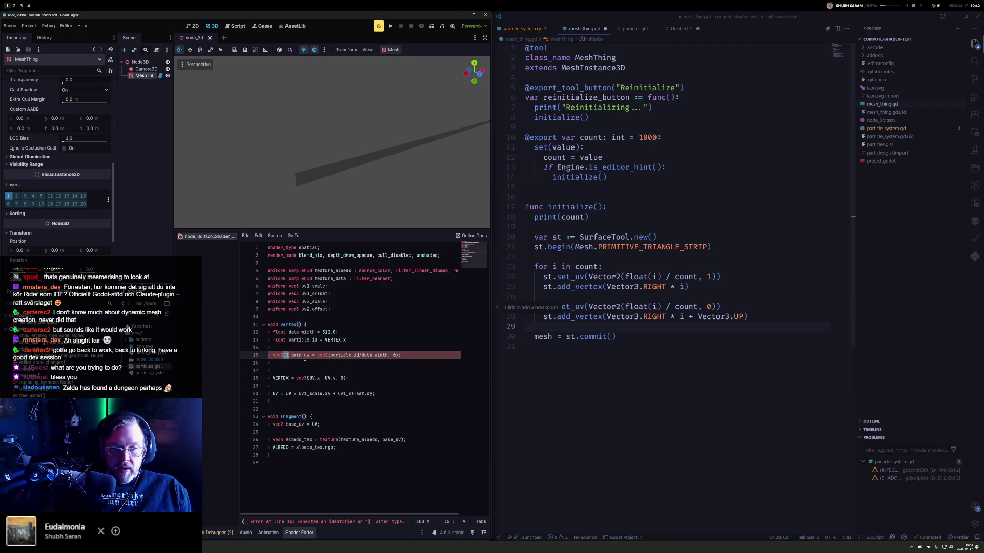
key("BackSpace")
key("End")
key("Return")
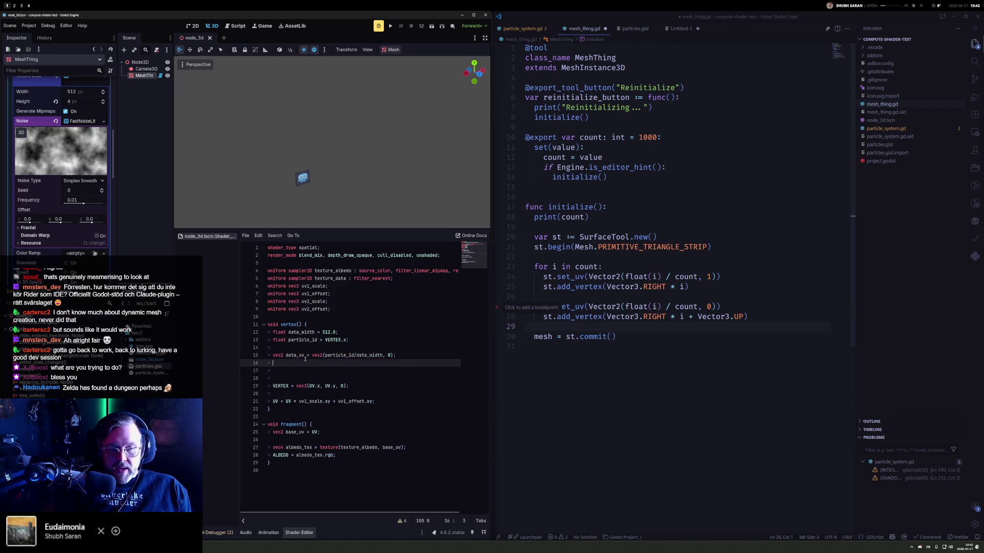
type("tex")
key("Return")
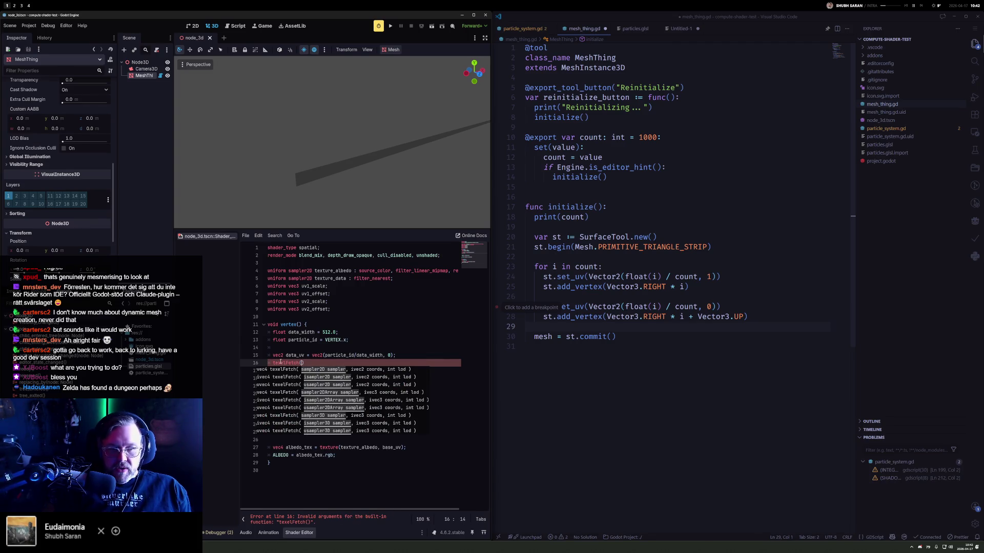
Step: Pass texture_data to texelFetch and make line 15 an ivec2 data_uv without the data_width division
key("Return")
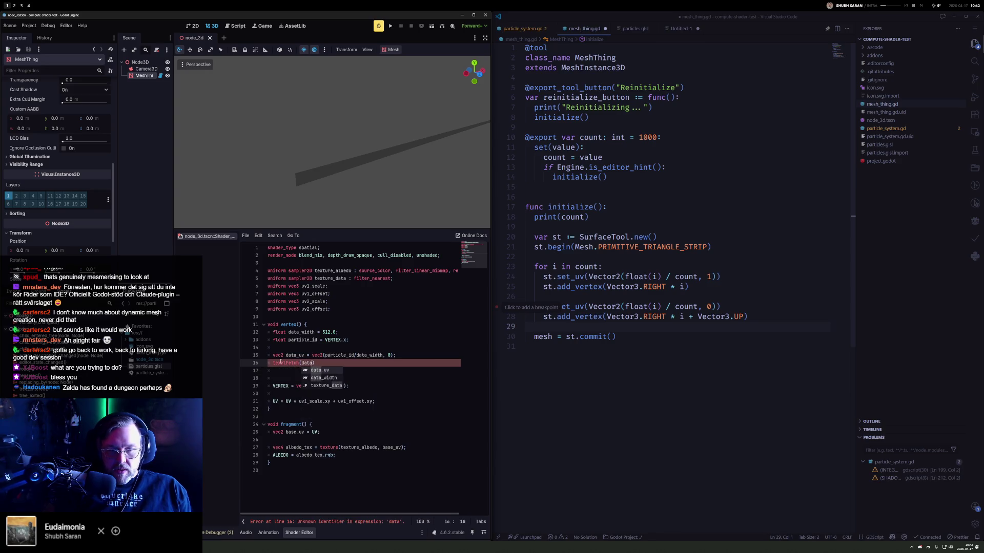
type(",")
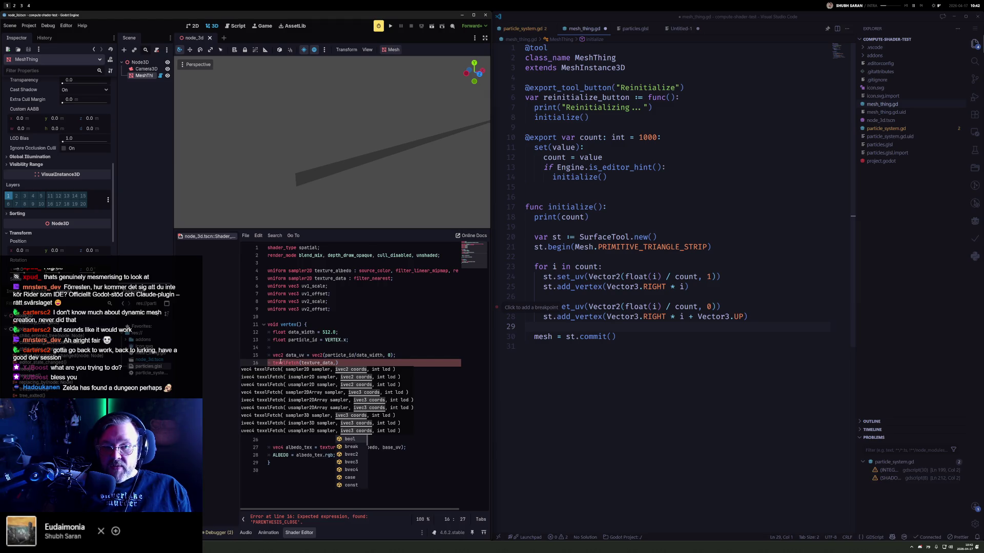
key("Up")
type("i")
key("ctrl+Right")
key("ctrl+Right")
key("ctrl+Right")
key("ctrl+Delete")
key("ctrl+Delete")
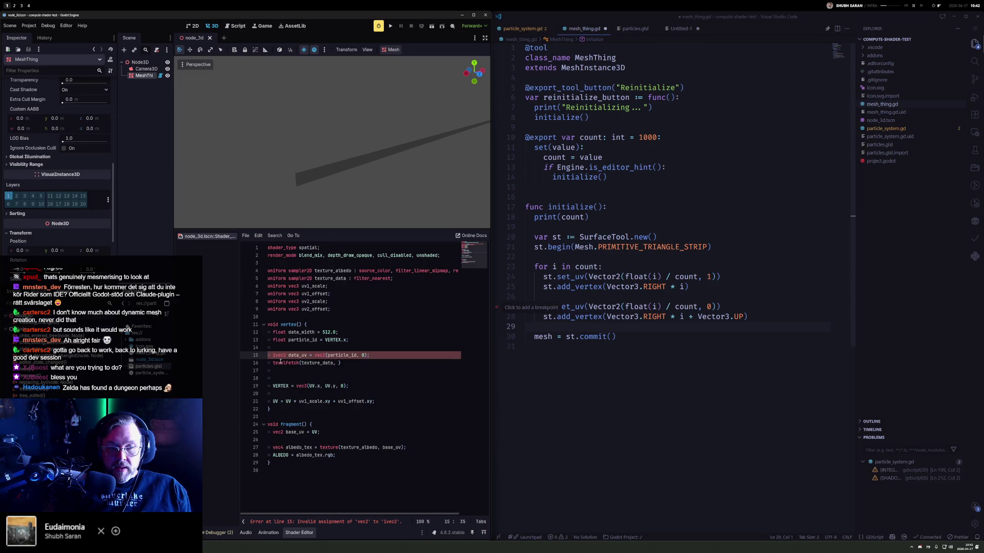
Step: Assign the fetch to vec4 p using data_uv, and make data_uv's first component particle_id with 0.0 second
key("Down")
key("Home")
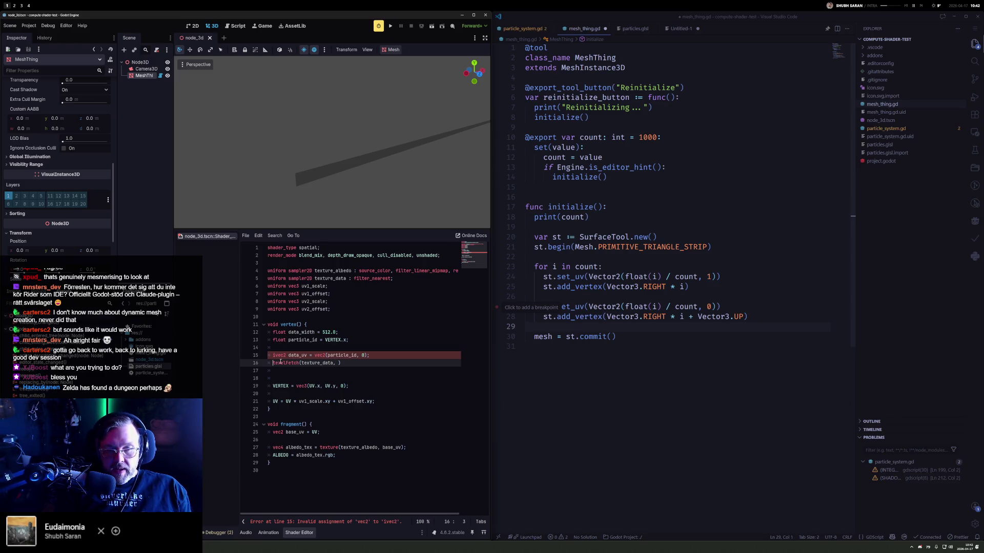
type("vec4 p = ")
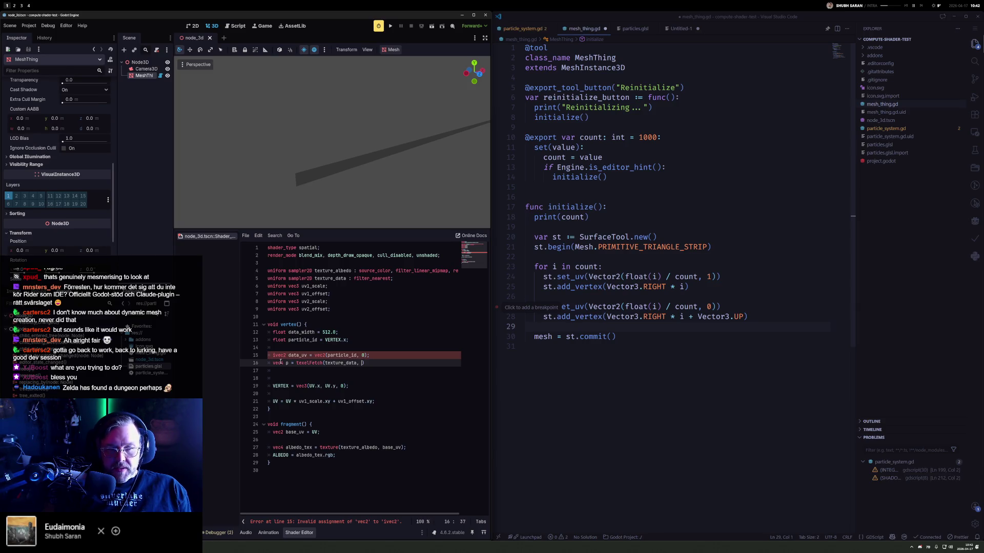
type("data_uv)")
key("Up")
type(".0")
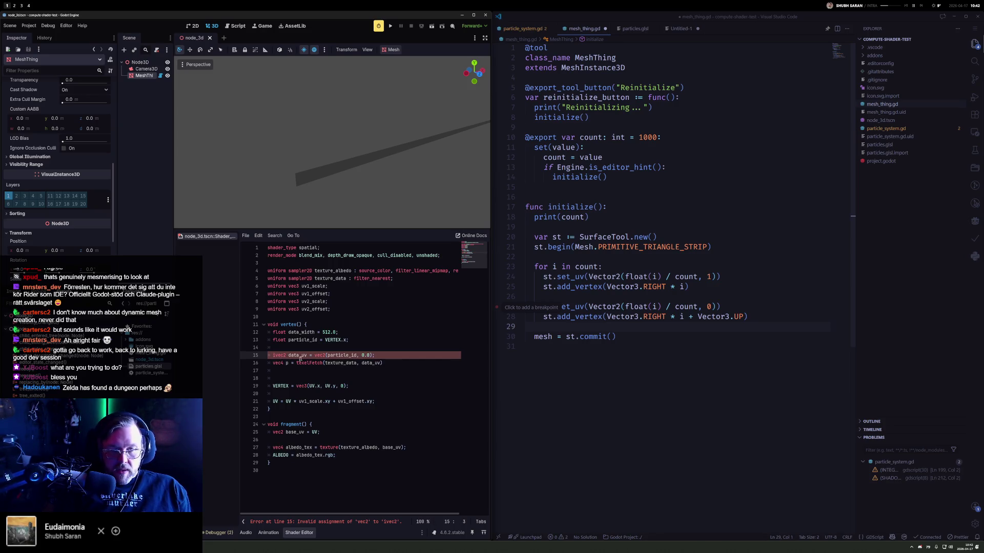
type("i")
Step: Try casting particle_id to int inside the data_uv constructor on line 15
key("Down")
key("Up")
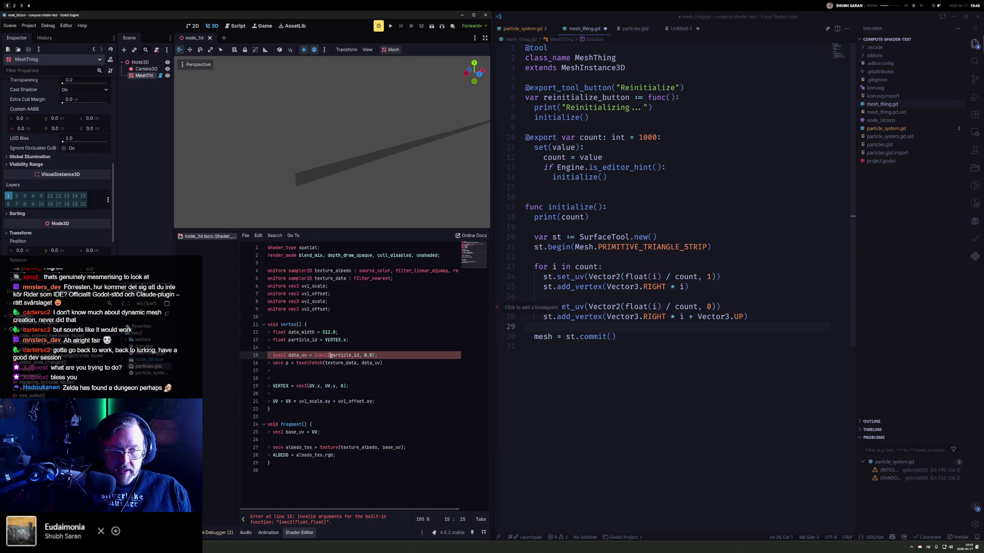
type("int(")
key("ctrl+Right")
key("ctrl+Right")
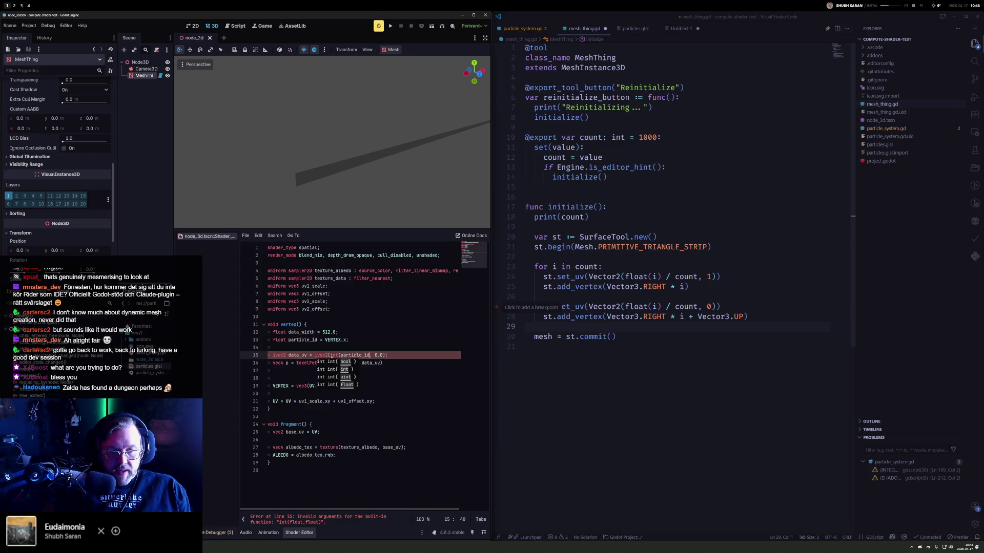
type(")")
double_click(333, 355)
type("(")
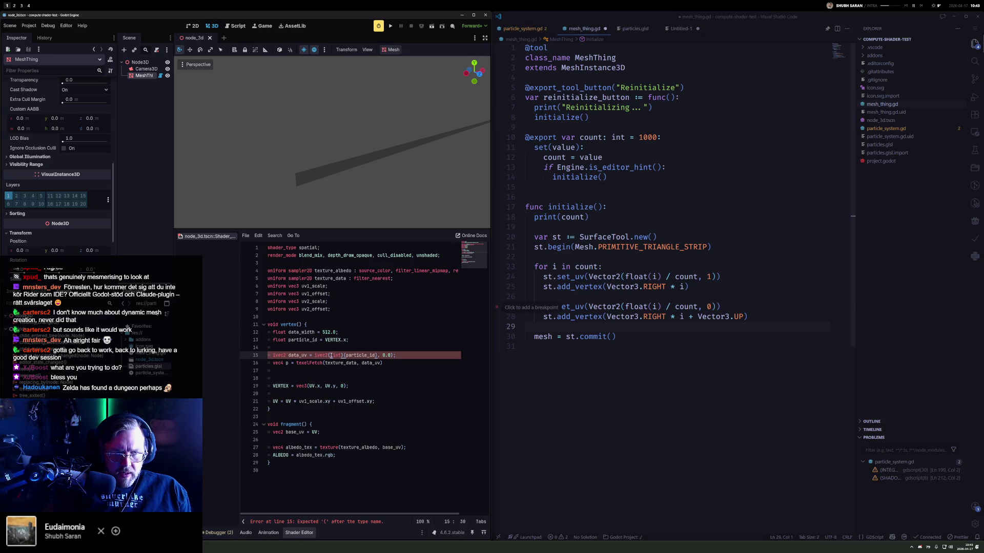
key("Delete")
key("BackSpace")
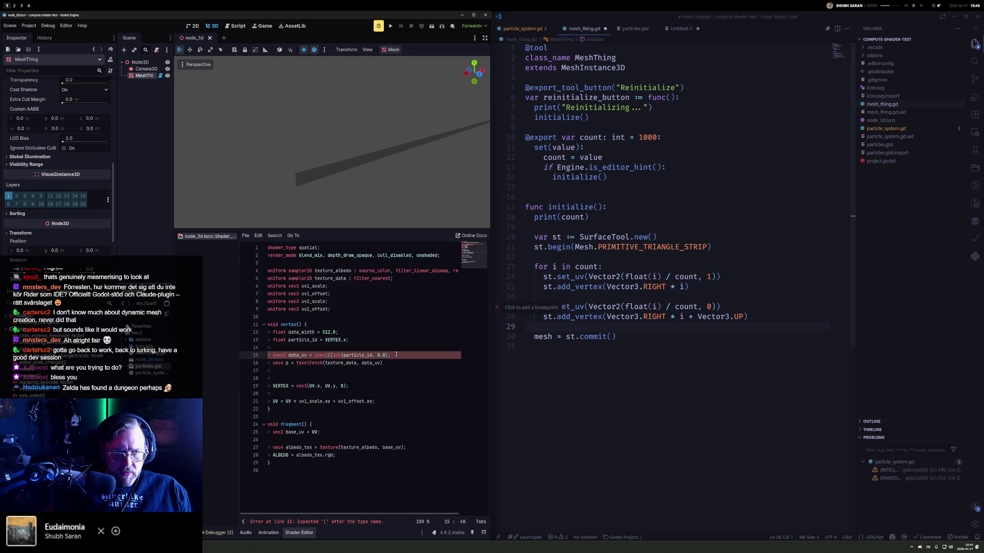
Step: Experiment with the ivec2 type on line 15, then undo back to the ivec2 version
left_click(275, 355)
key("BackSpace")
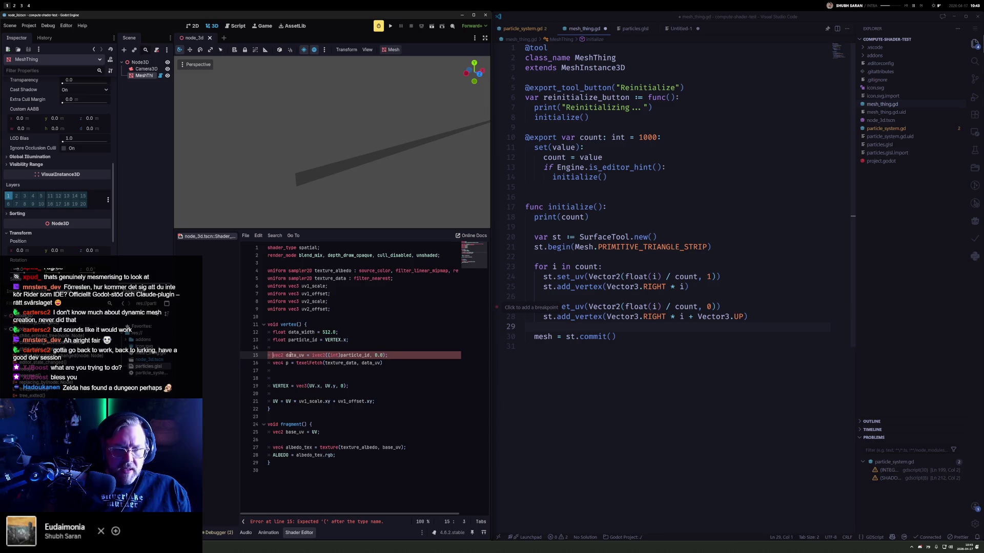
type("i")
key("ctrl+Right")
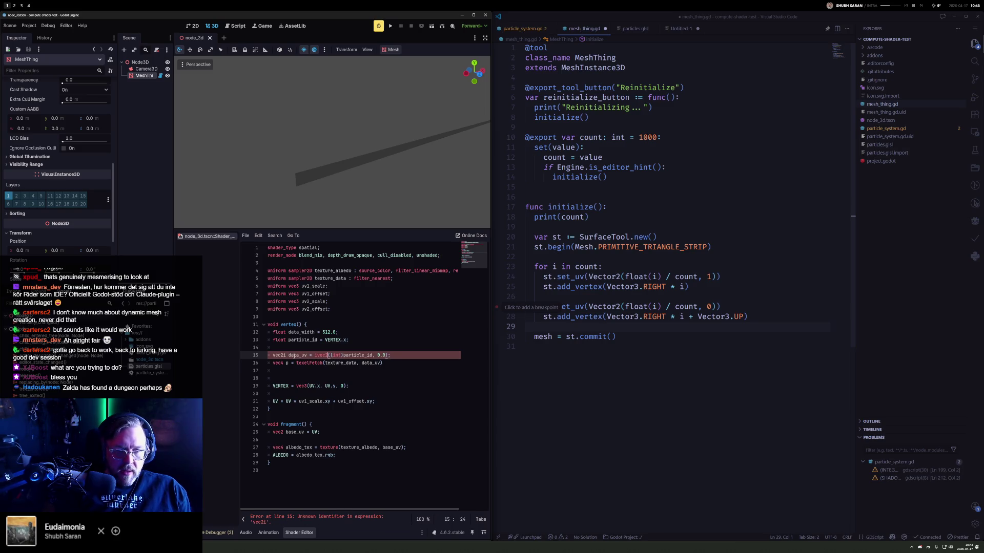
type("i")
key("ctrl+Left")
key("Delete")
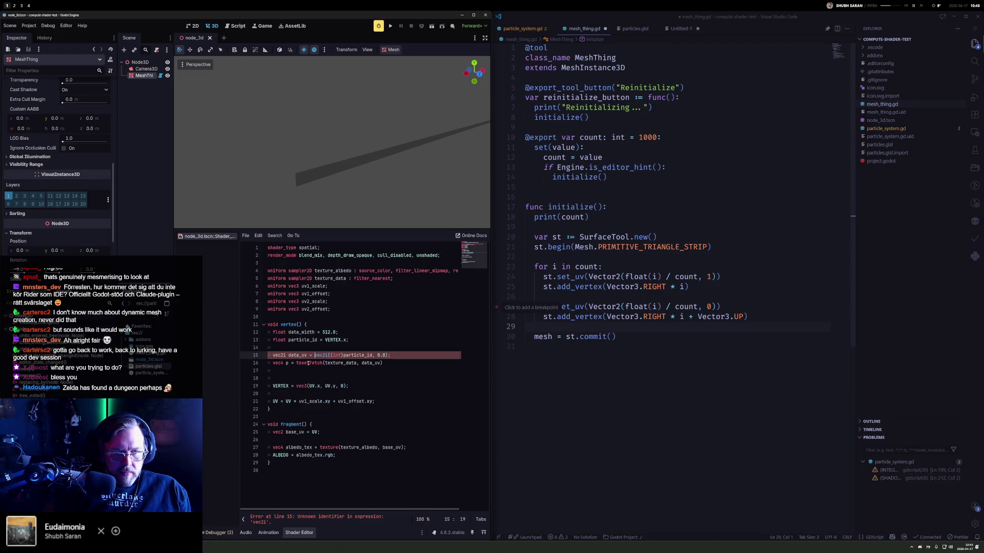
key("ctrl+z")
key("ctrl+z")
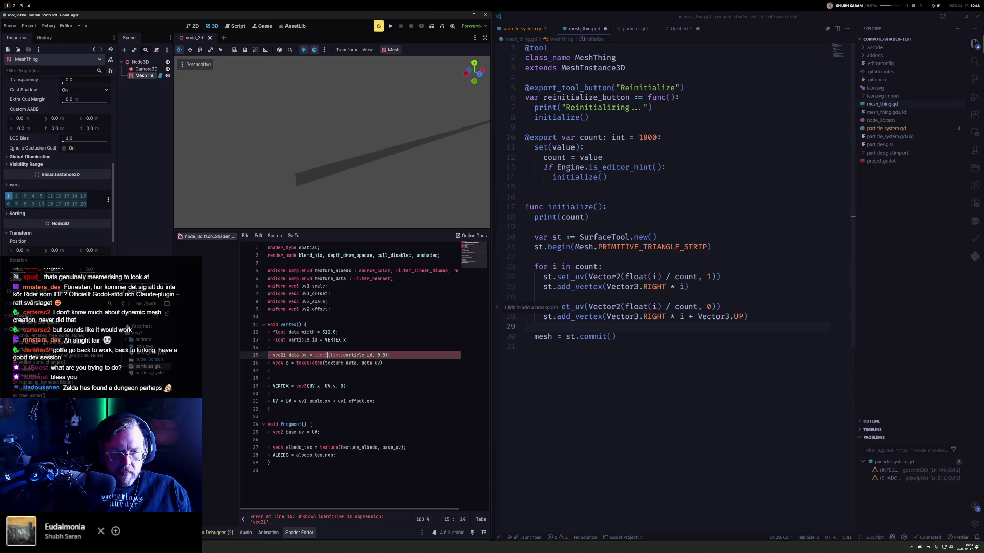
key("ctrl+z")
left_click(311, 363)
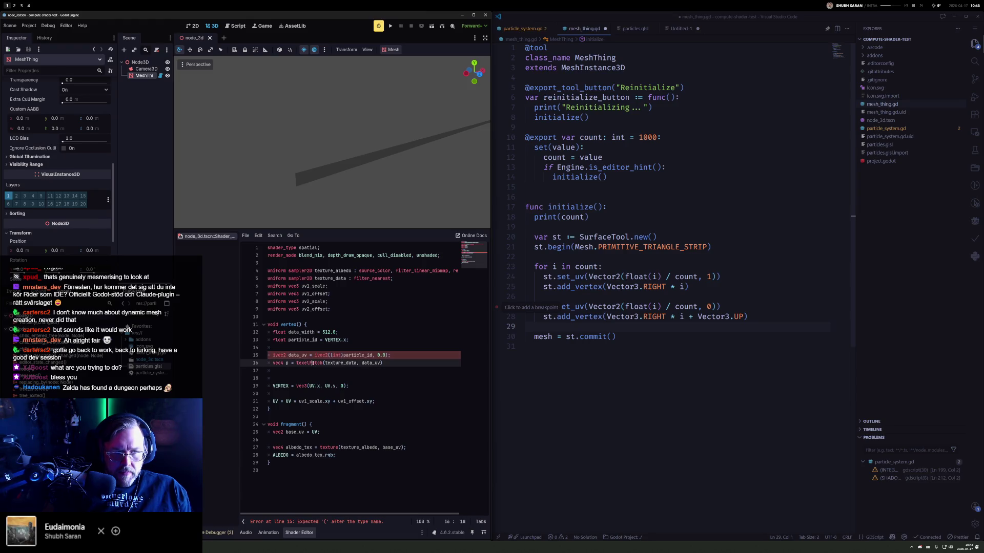
left_click(311, 377)
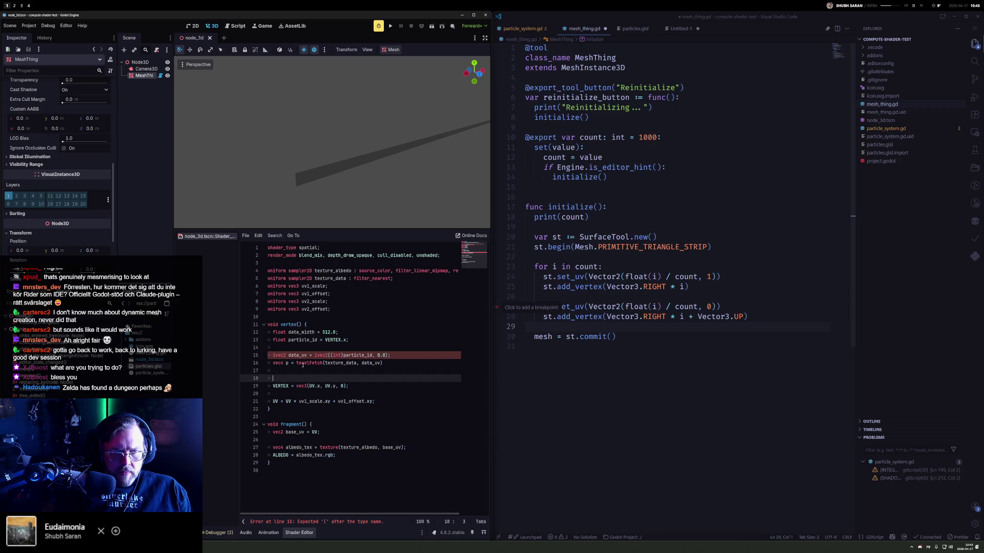
Step: Make line 13 int particle_id = int(VERTEX.x) and line 15 ivec2(particle_id, 0)
double_click(279, 340)
type("int")
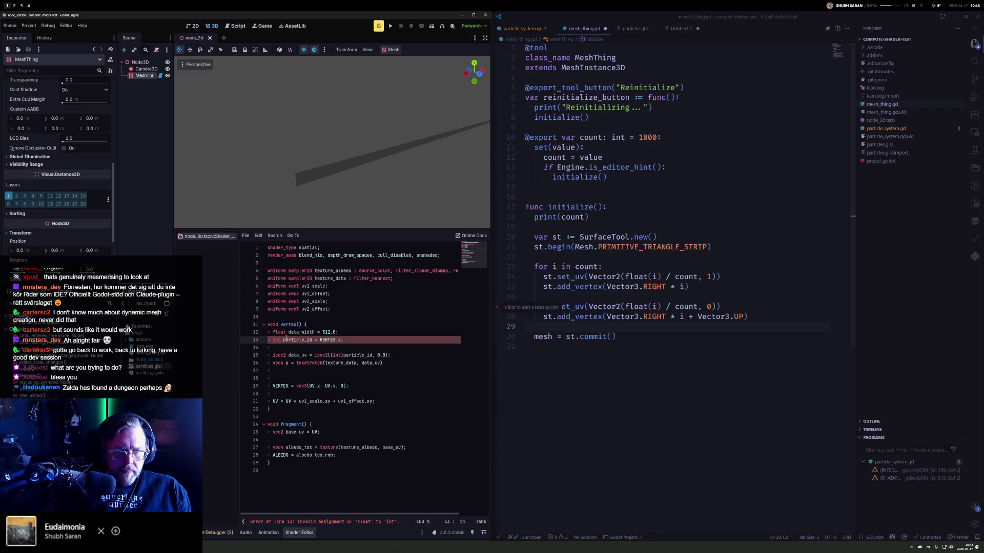
type("int(")
key("Right")
key("Right")
key("Right")
type(")")
key("Down")
key("Down")
key("BackSpace")
key("BackSpace")
key("BackSpace")
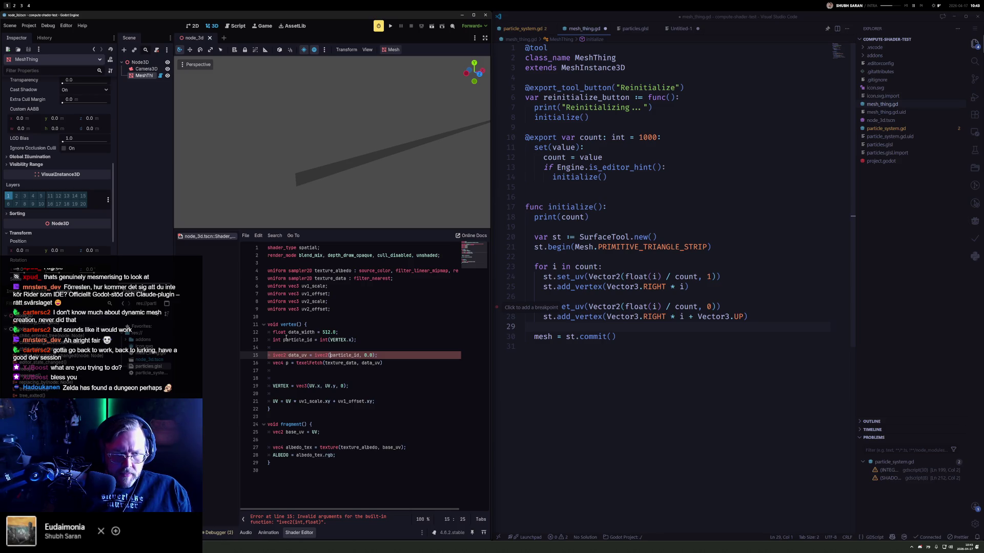
key("BackSpace")
key("BackSpace")
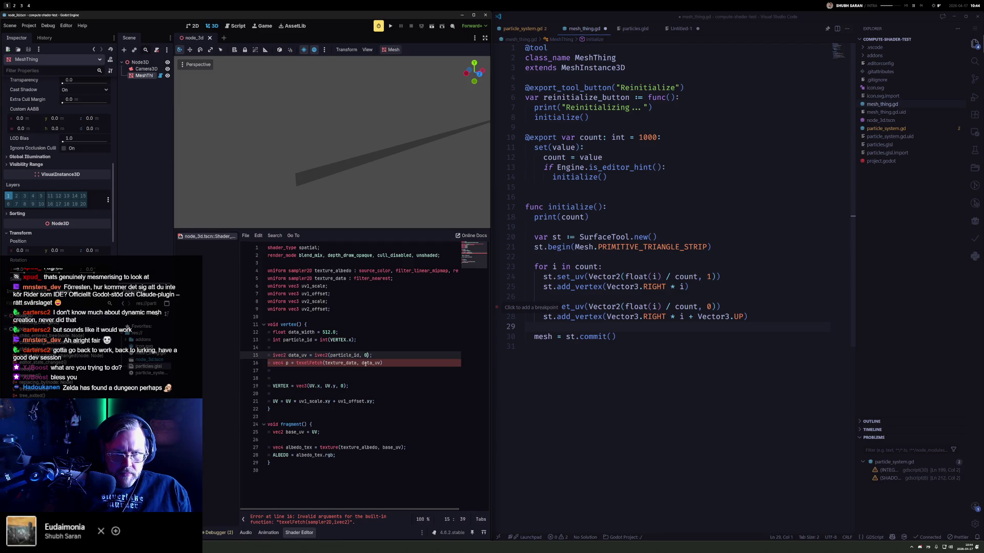
Step: Inspect data_uv, texture_data and sampler2D usages, and test commenting out the texelFetch line
double_click(364, 363)
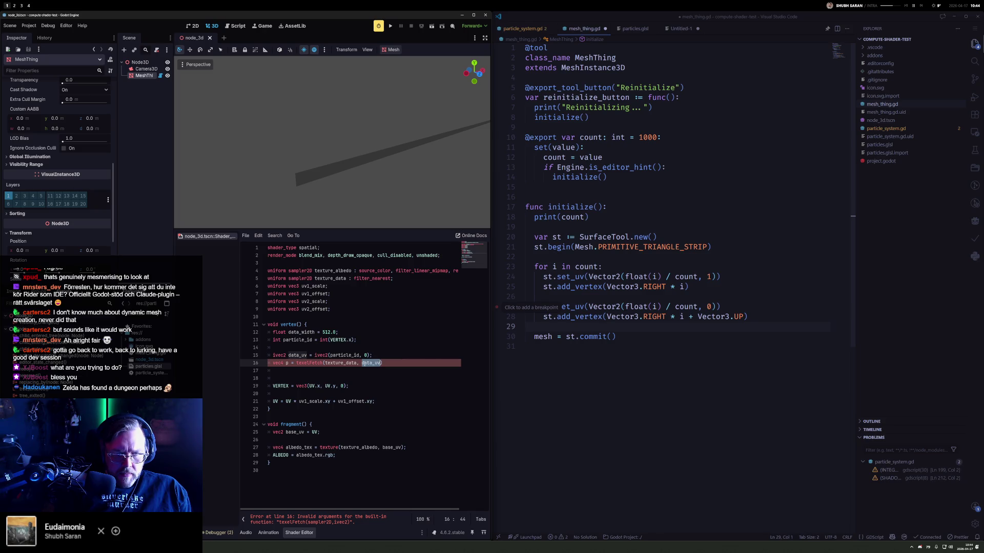
double_click(341, 363)
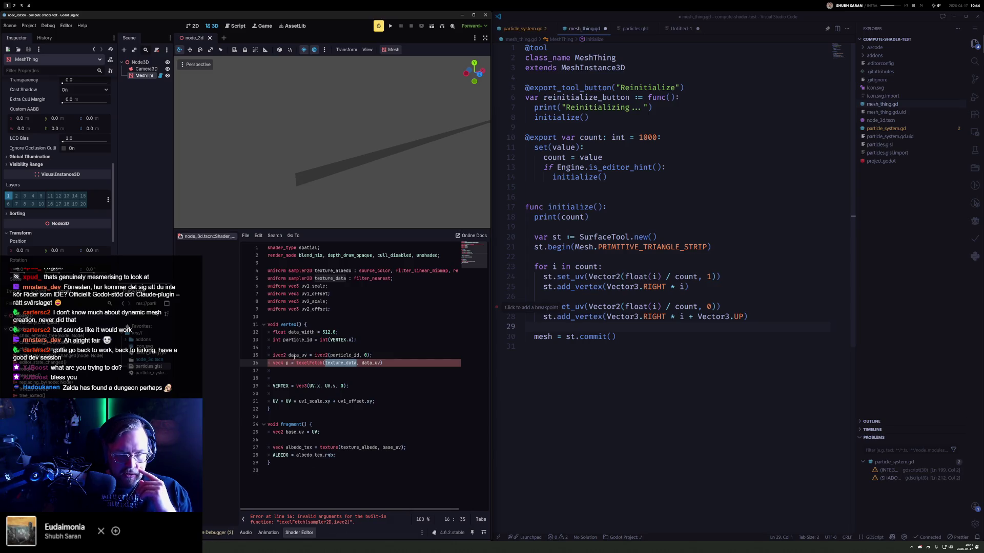
left_click(294, 356)
double_click(279, 356)
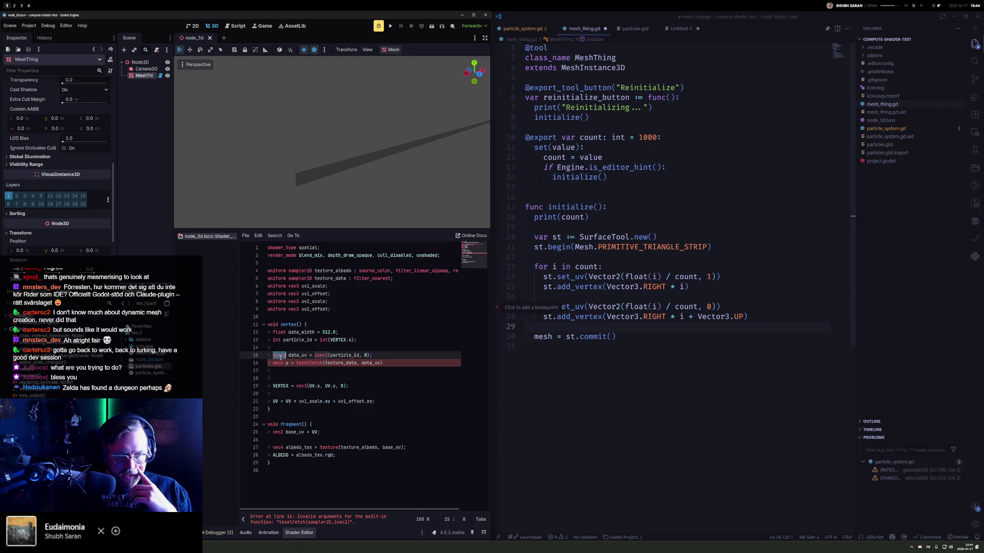
double_click(332, 364)
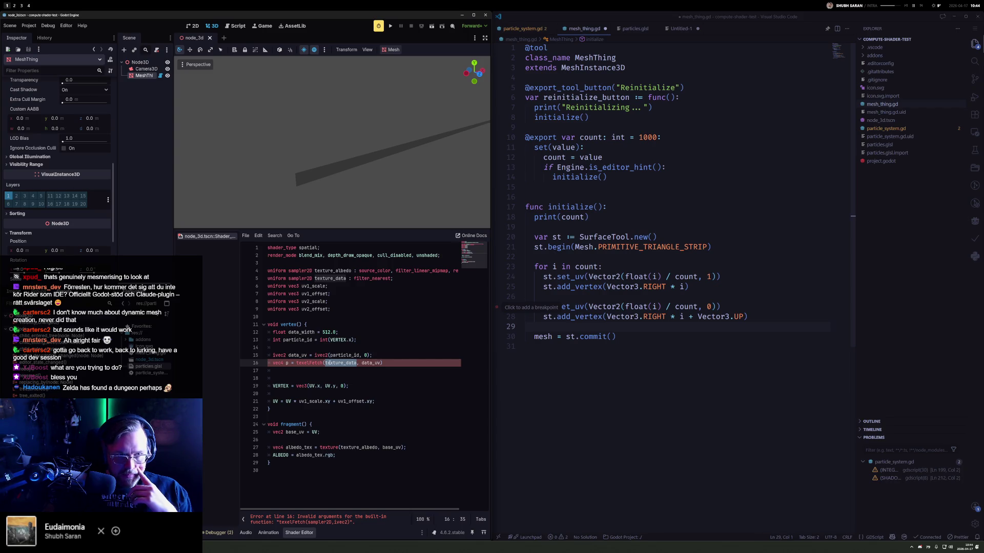
double_click(304, 278)
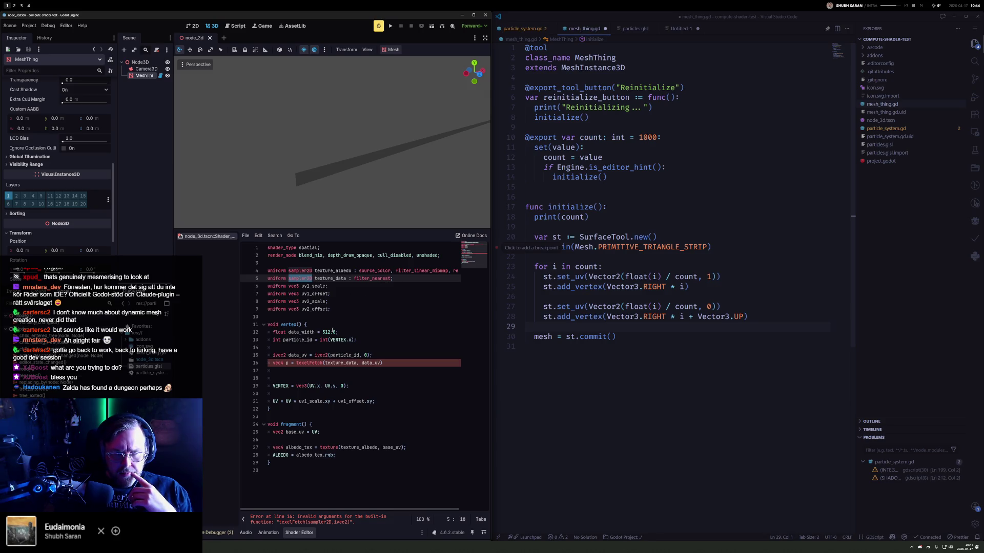
left_click(333, 369)
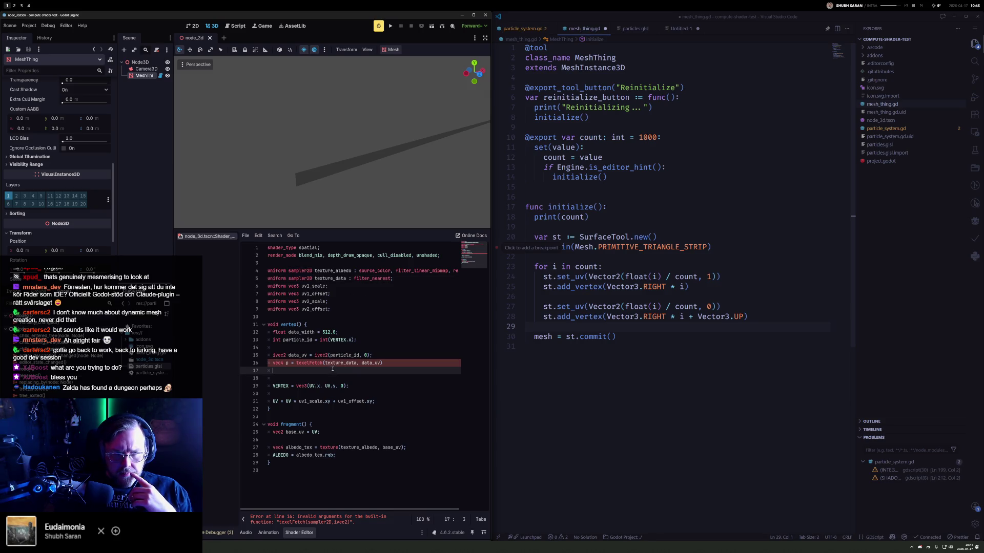
left_click(304, 362)
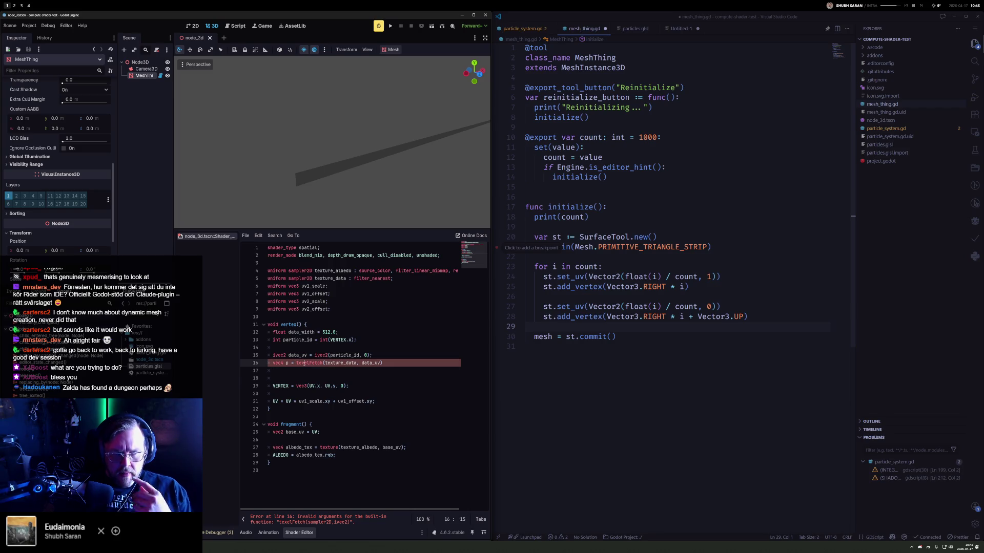
key("ctrl+k")
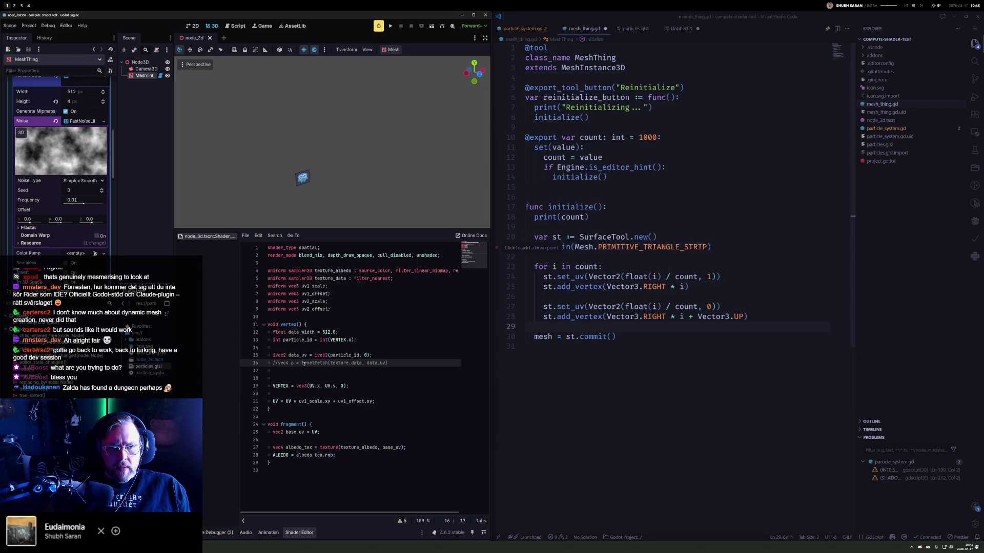
key("ctrl+k")
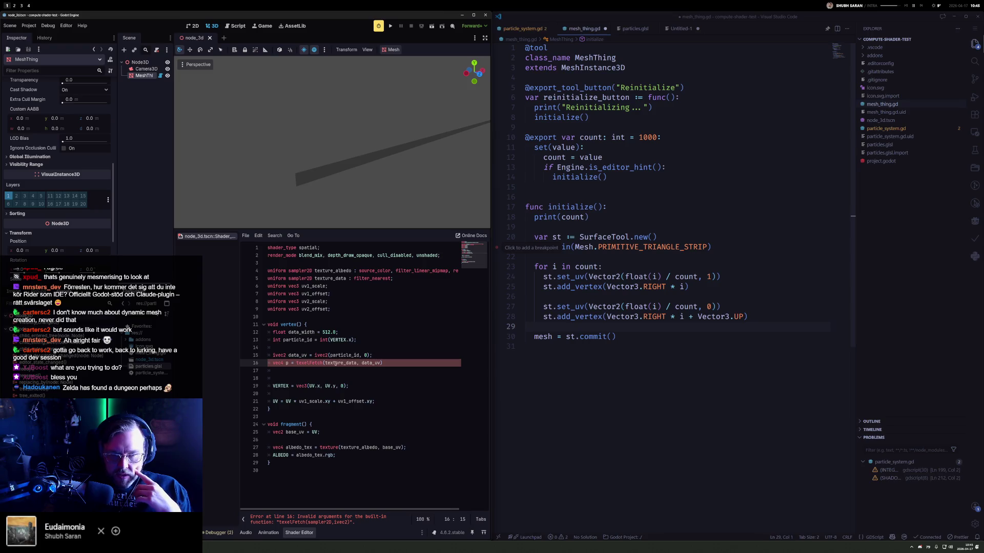
Step: End line 16 with a semicolon, and trial-rename texture_data to 'texture_kebab' before reverting it
key("Down")
key("Down")
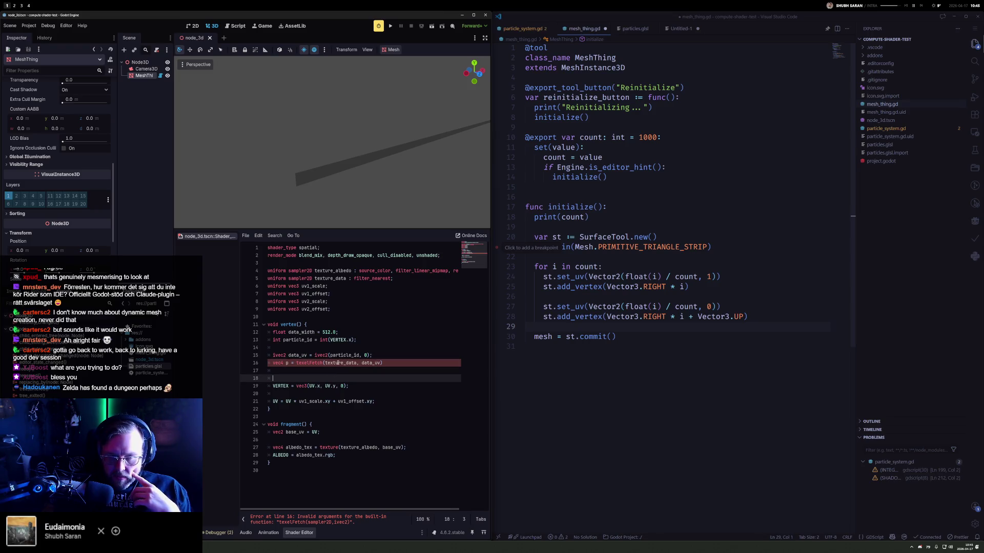
left_click(411, 363)
type(";")
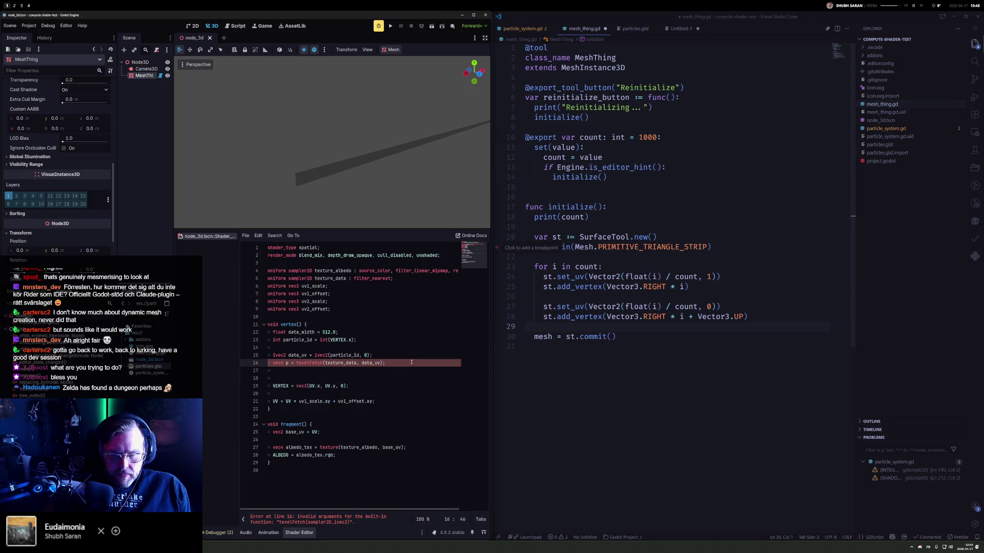
double_click(344, 363)
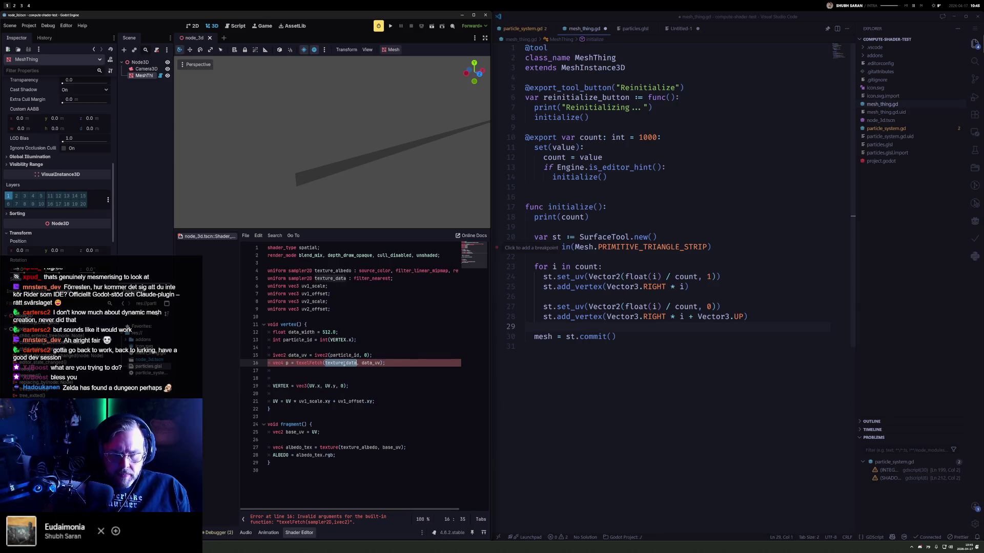
double_click(332, 279)
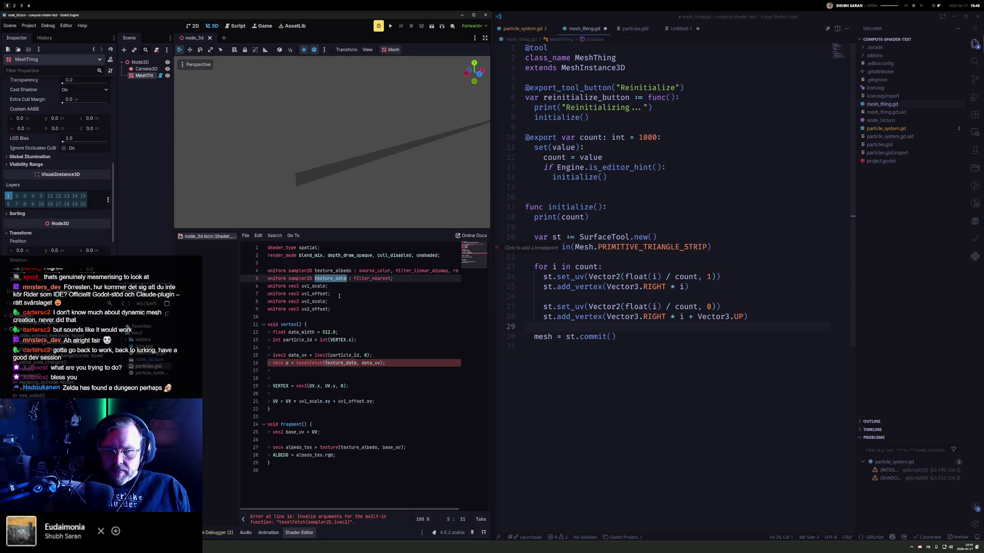
key("Right")
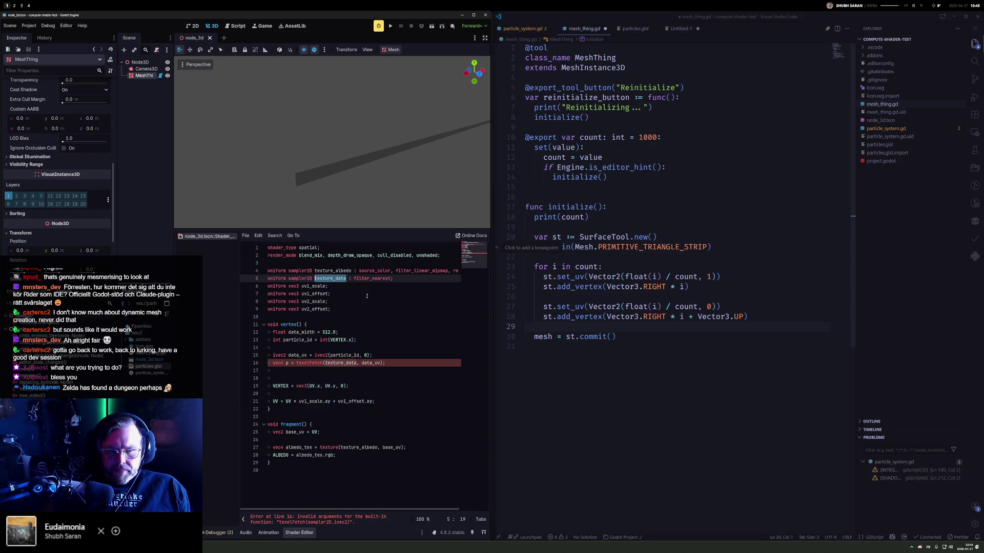
key("BackSpace")
key("BackSpace")
key("BackSpace")
type("kebab")
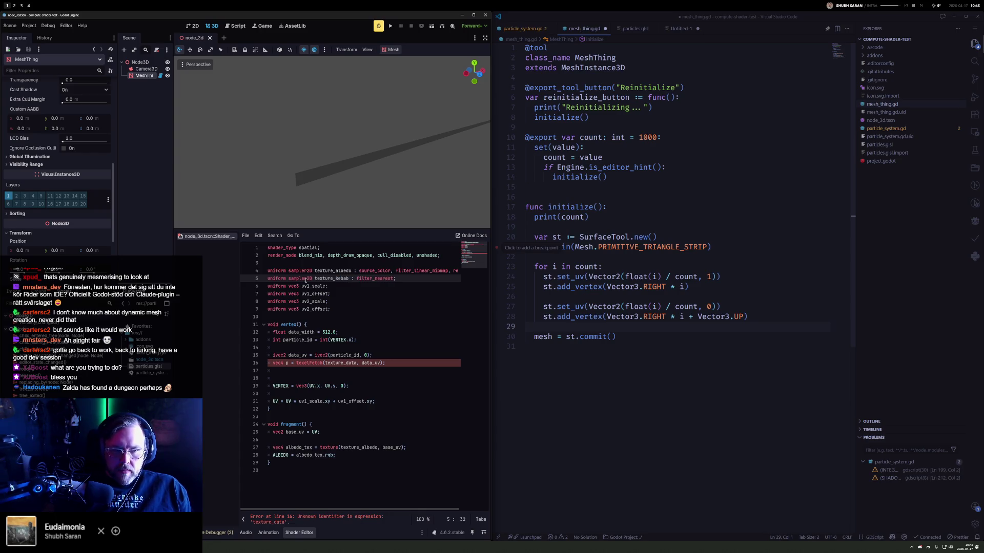
double_click(358, 362)
type("kebab")
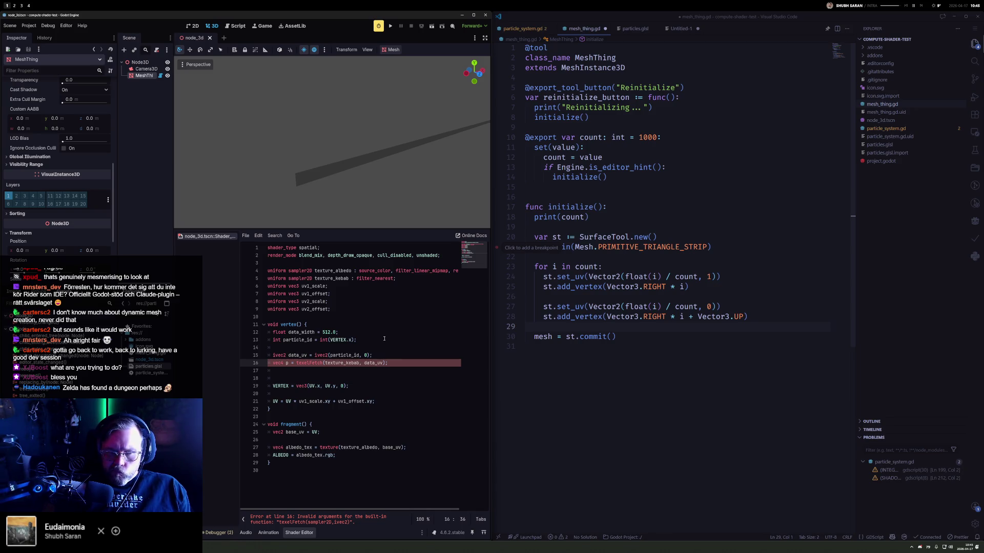
key("ctrl+z")
key("ctrl+z")
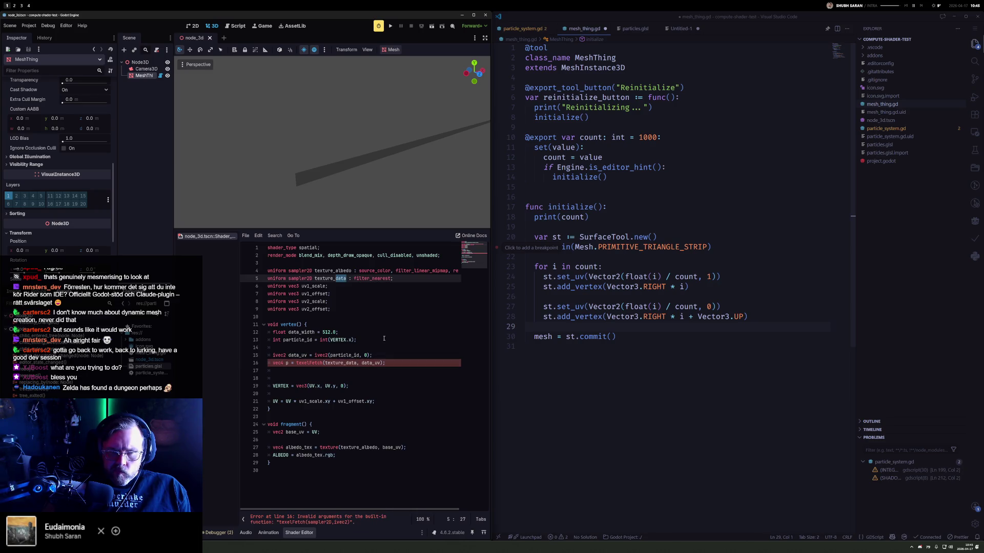
key("Left")
left_click(400, 378)
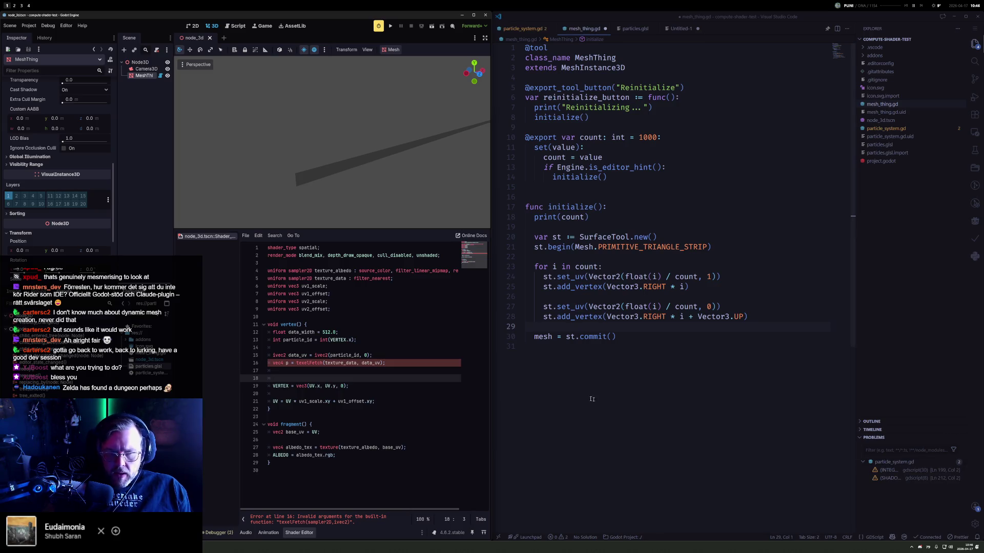
Step: Add a third texelFetch argument of 0 for the mip level
left_click(376, 363)
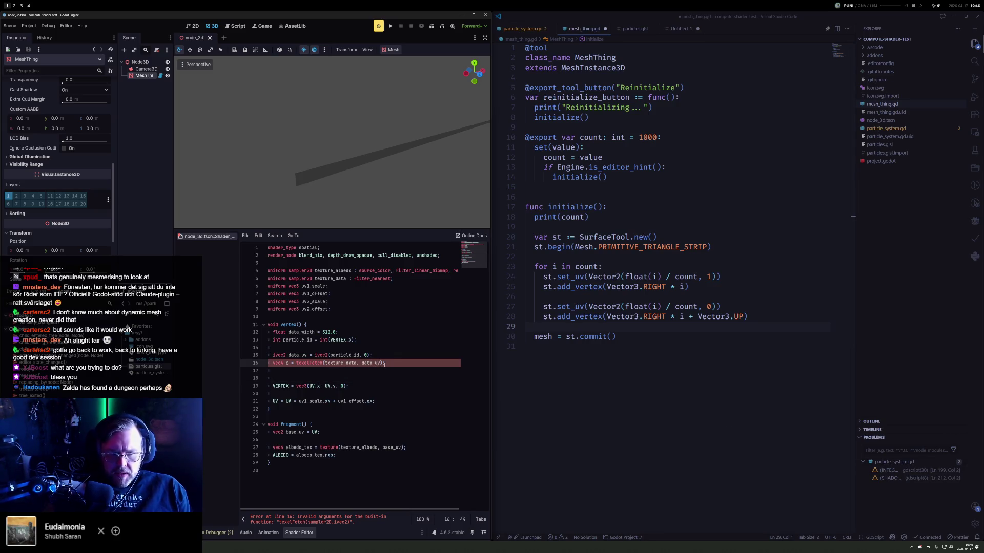
key("Right")
type(", 0")
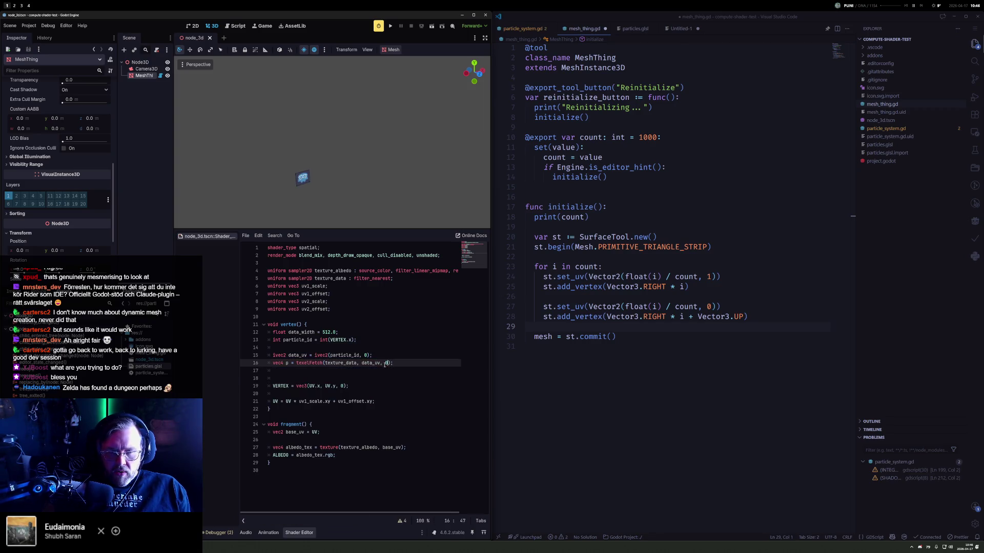
left_click(356, 372)
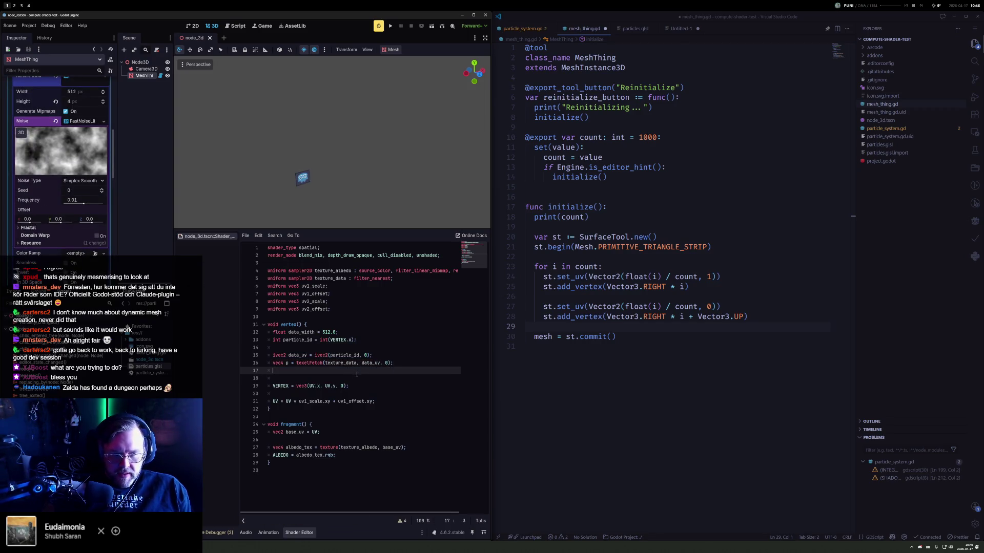
Step: Delete the blank line 17 and select UV.x at the start of the VERTEX assignment
key("Delete")
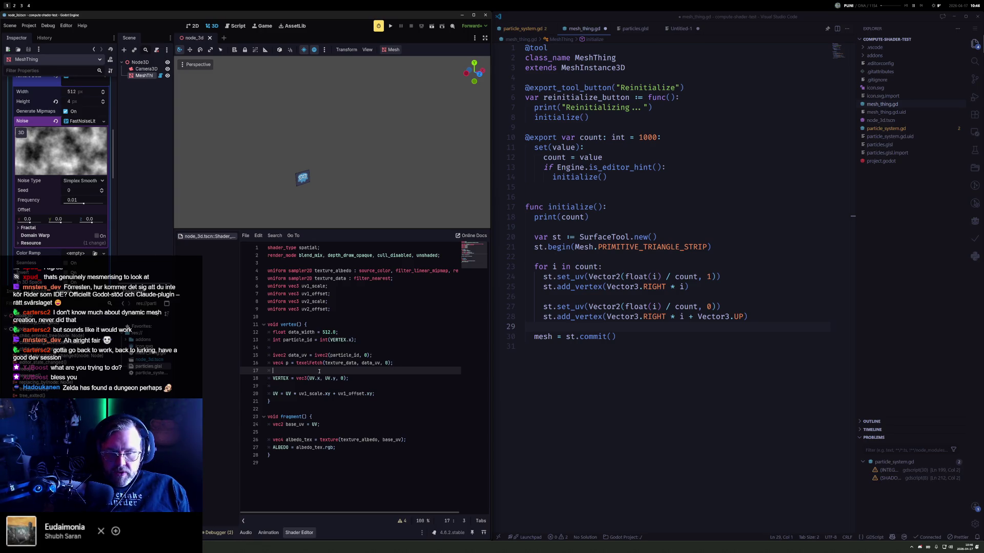
left_click(312, 363)
double_click(312, 363)
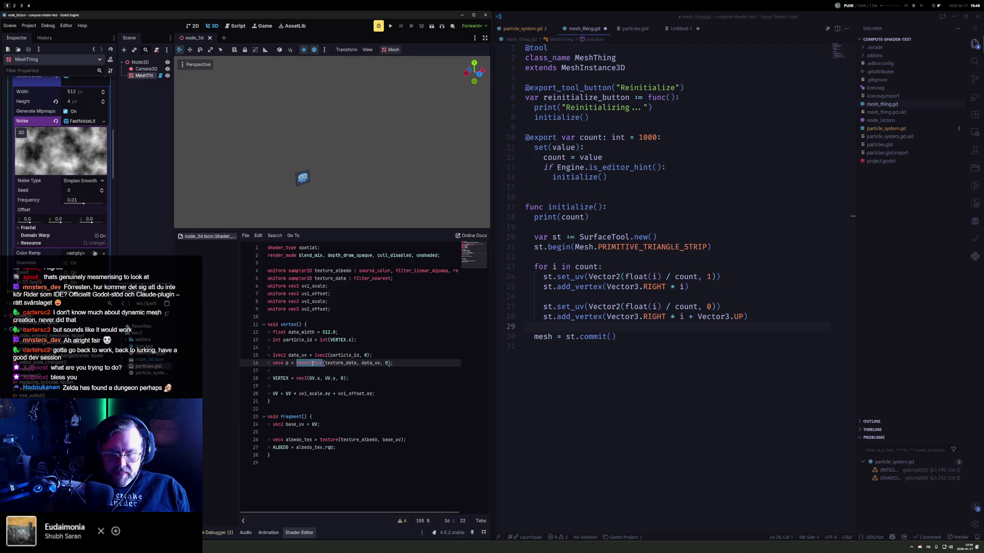
left_click(425, 364)
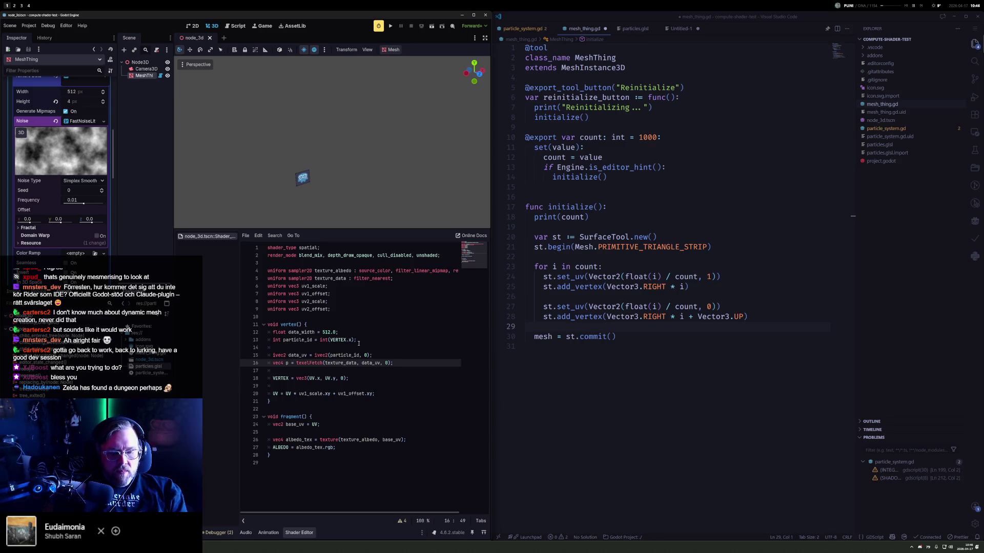
left_click(370, 378)
key("Home")
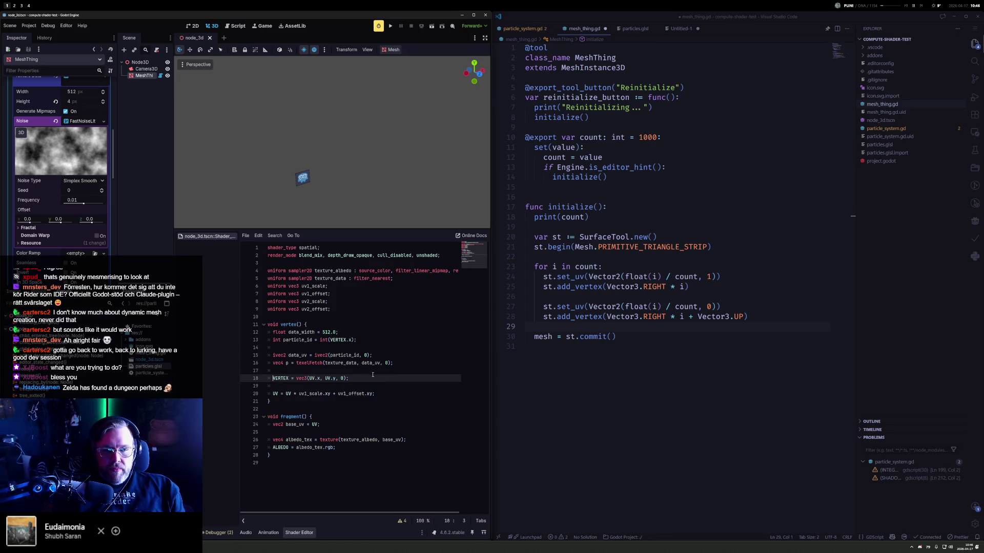
key("shift+Right")
key("shift+Right")
key("shift+Right")
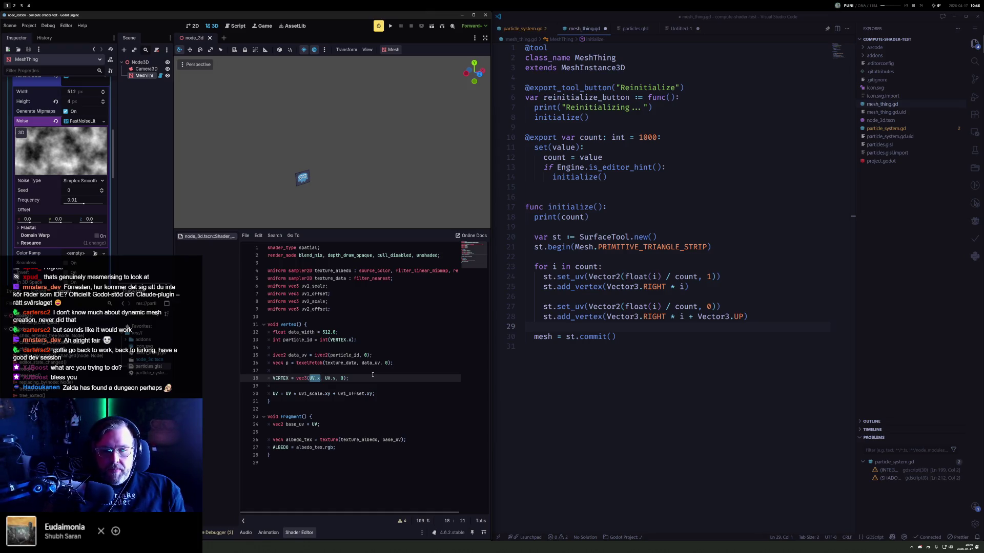
Step: Rewrite the VERTEX line as vec3(p.x, p.y + VERTEX.y, 0) using the fetched position
type("p")
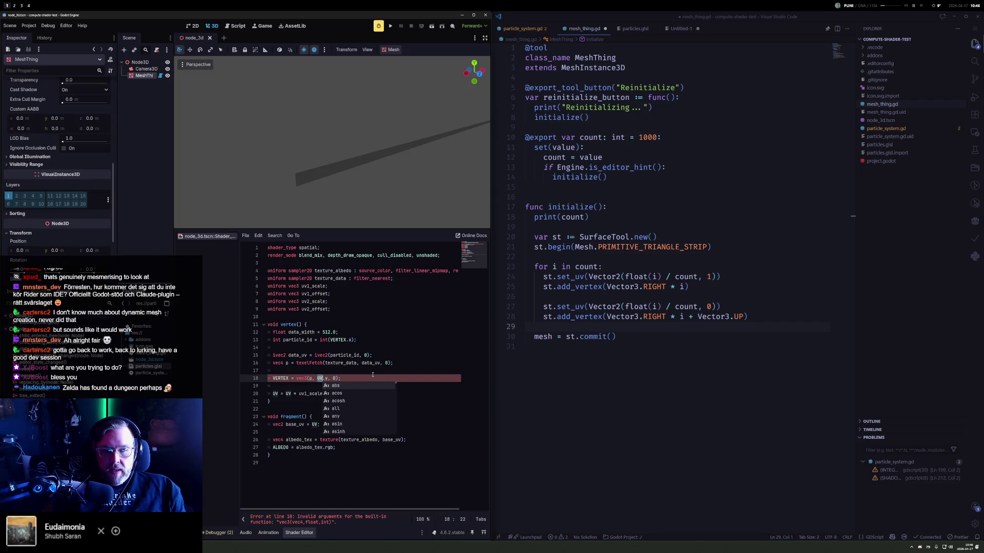
type("p")
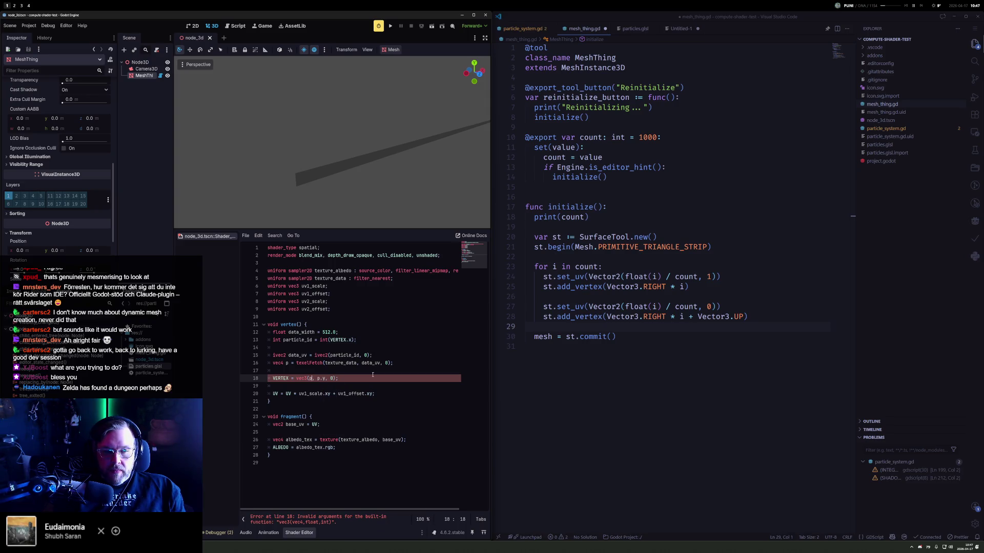
type(".")
type("x")
key("End")
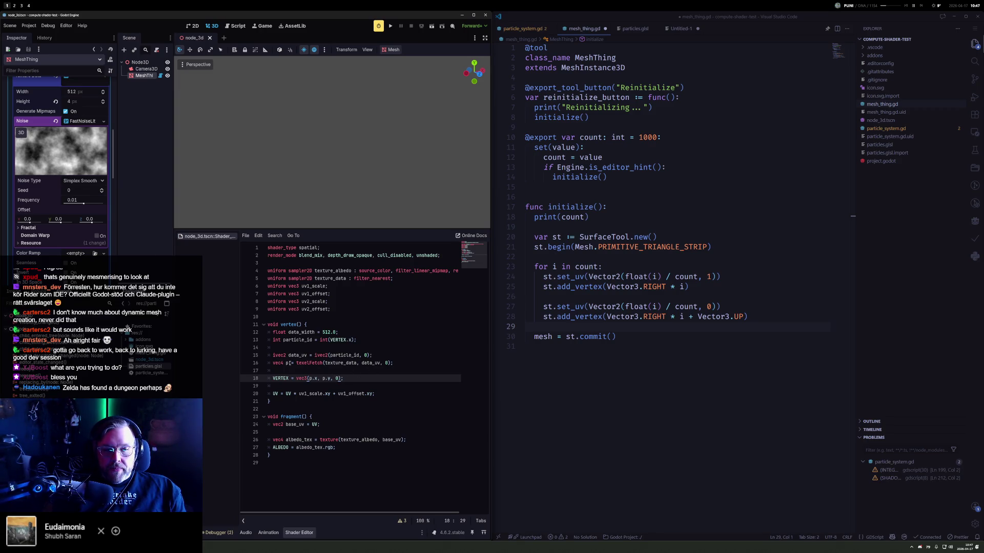
double_click(303, 364)
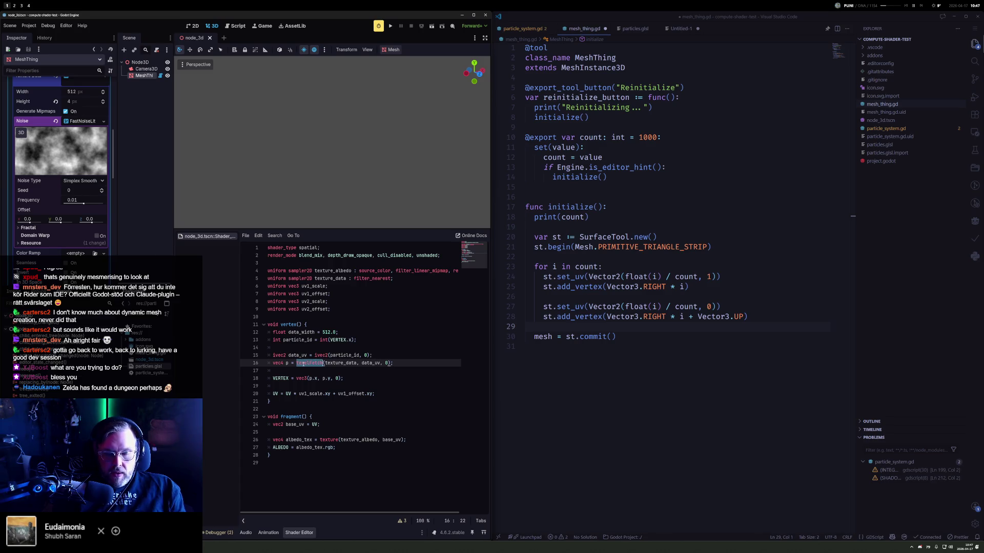
left_click(330, 378)
type("+ vERTEX.y")
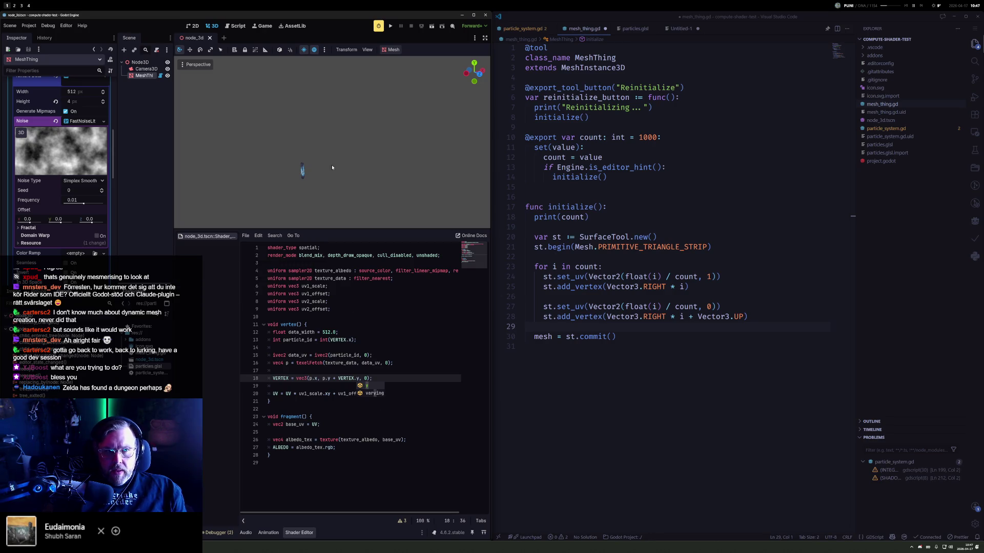
scroll(331, 169, "up", 3)
scroll(357, 169, "up", 5)
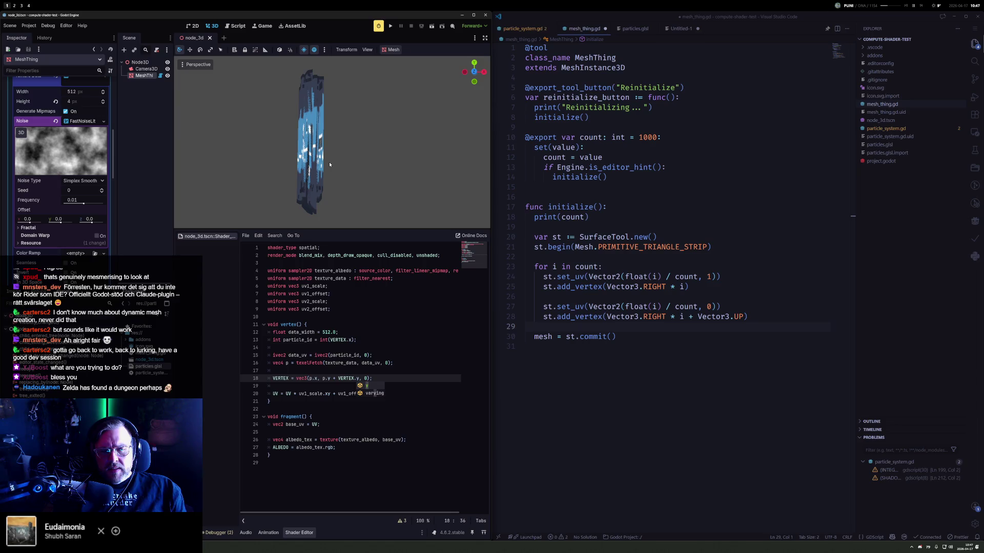
left_click(315, 394)
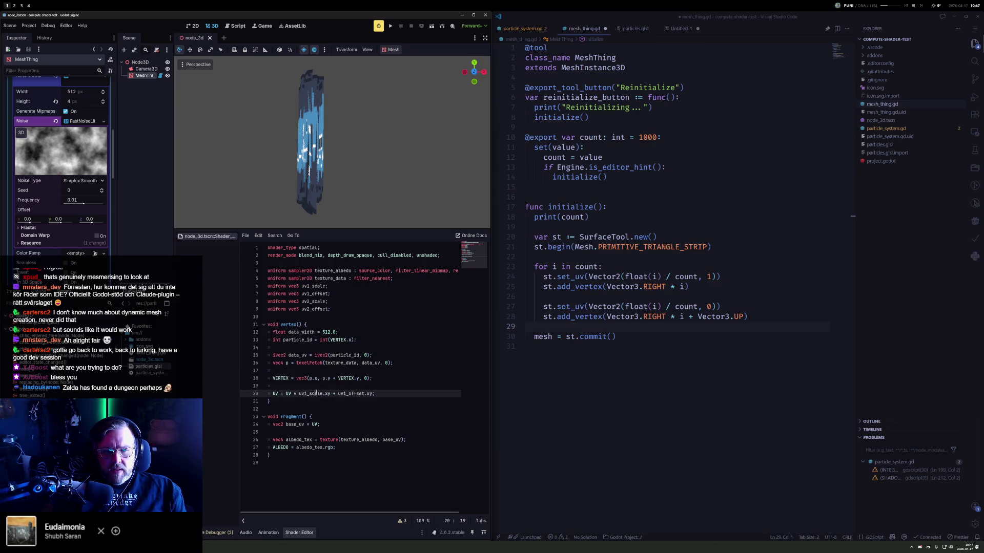
Step: Multiply p.x by 10.0 and lower the noise frequency to 0.0091
left_click(316, 378)
type("* 10.0")
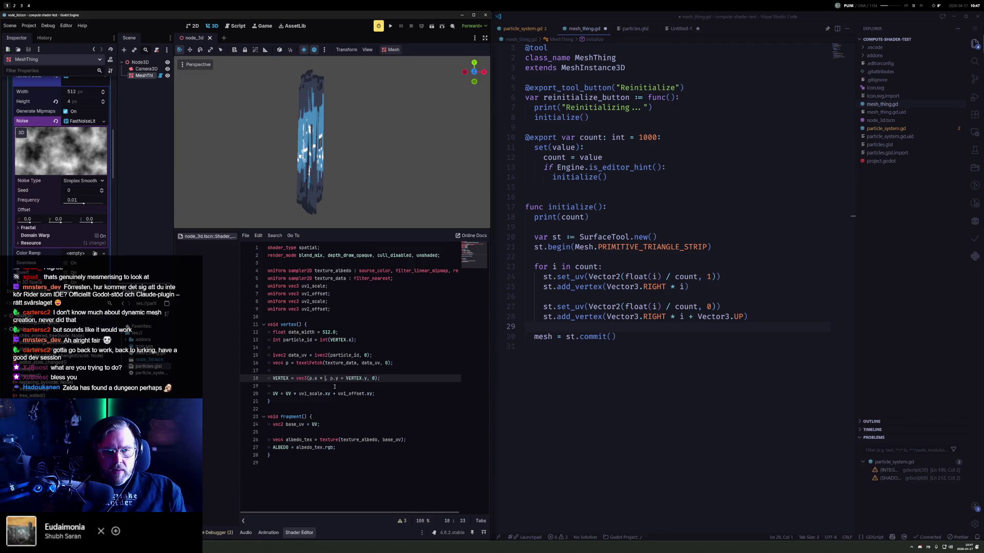
scroll(367, 169, "up", 5)
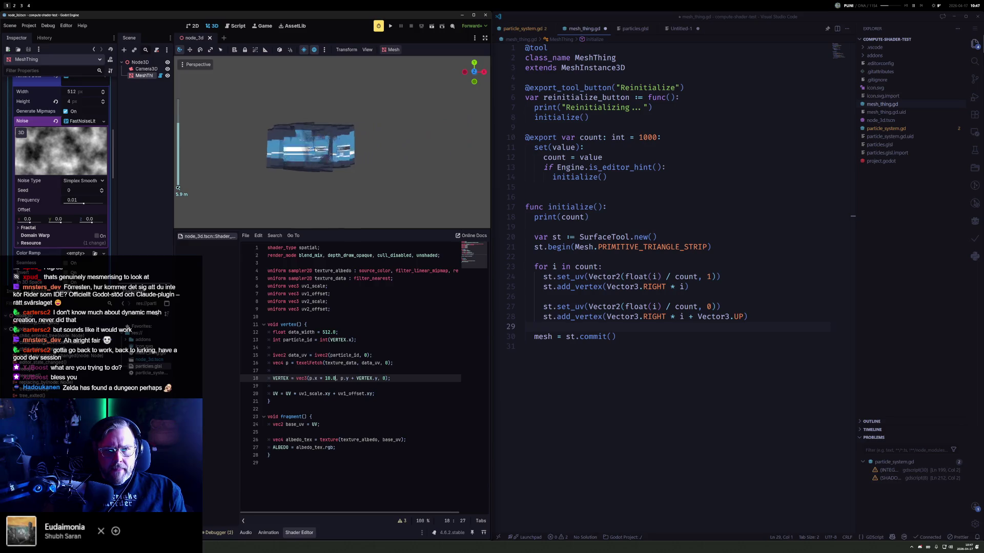
scroll(328, 164, "up", 3)
mouse_move(281, 178)
left_mouse_down()
mouse_move(228, 209)
mouse_move(195, 209)
left_mouse_up()
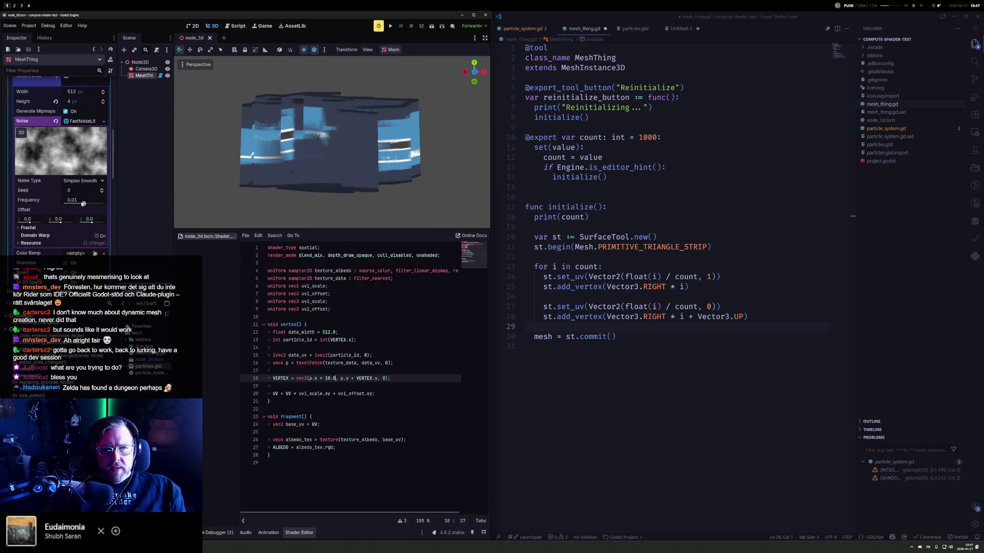
left_click_drag(83, 203, 83, 203)
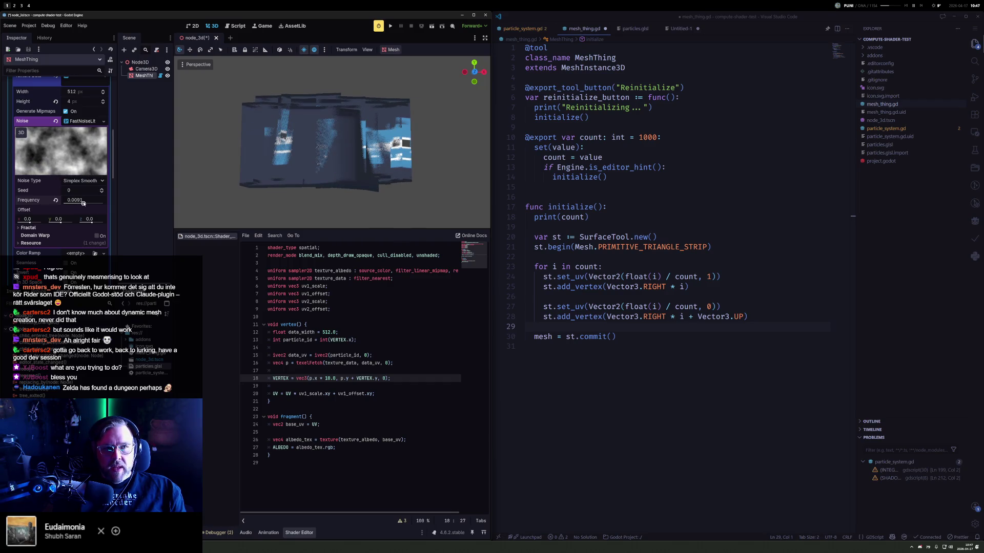
Step: Replace the third VERTEX component with VERTEX.x and orbit to inspect the wavy ribbon
double_click(385, 378)
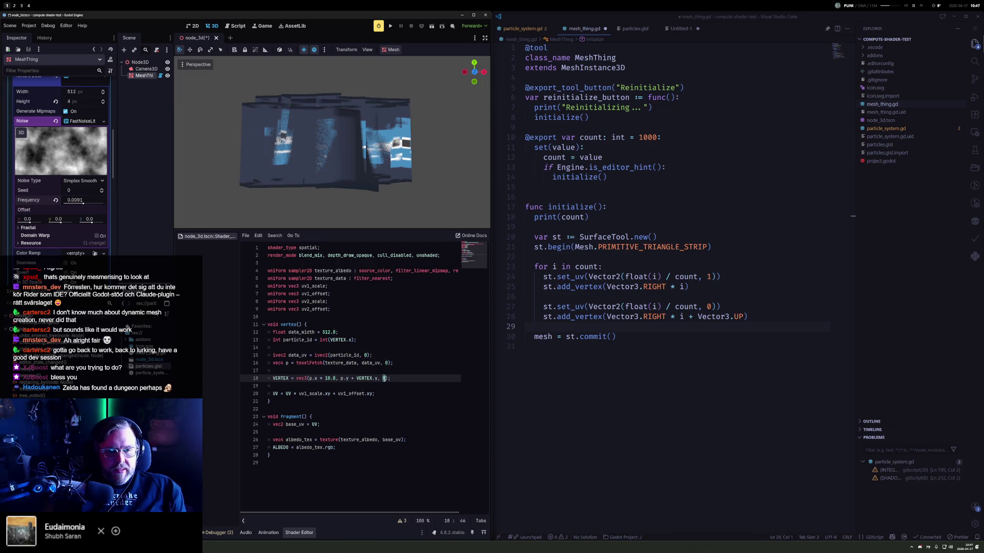
type("VER")
type("TEX.x")
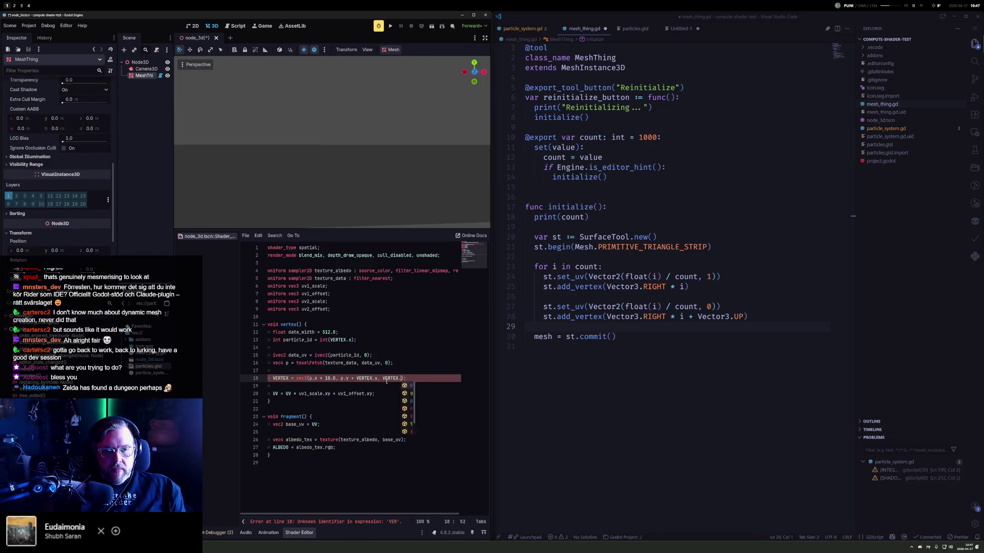
scroll(333, 184, "down", 6)
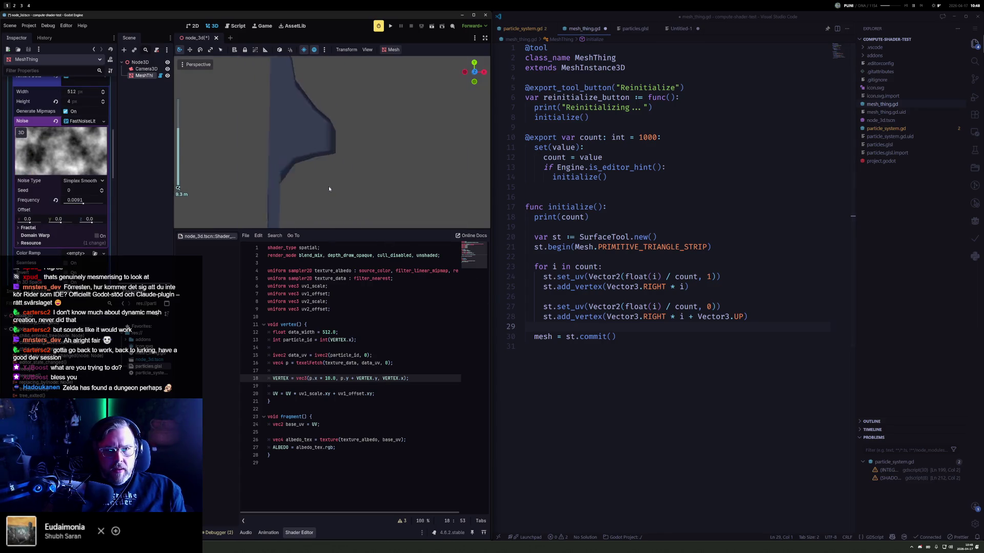
scroll(370, 182, "down", 5)
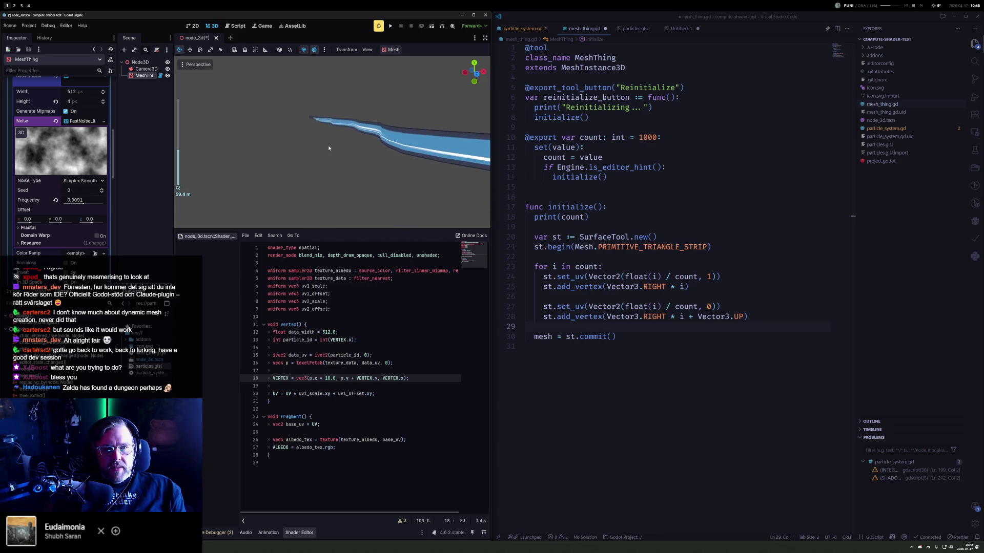
scroll(328, 145, "down", 4)
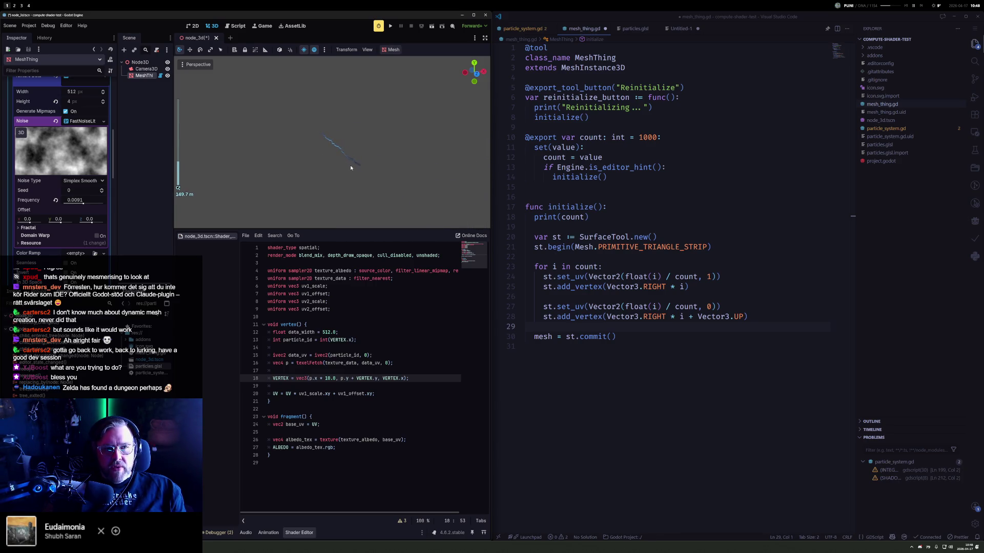
scroll(338, 171, "up", 1)
left_click_drag(339, 171, 405, 163)
scroll(330, 159, "up", 5)
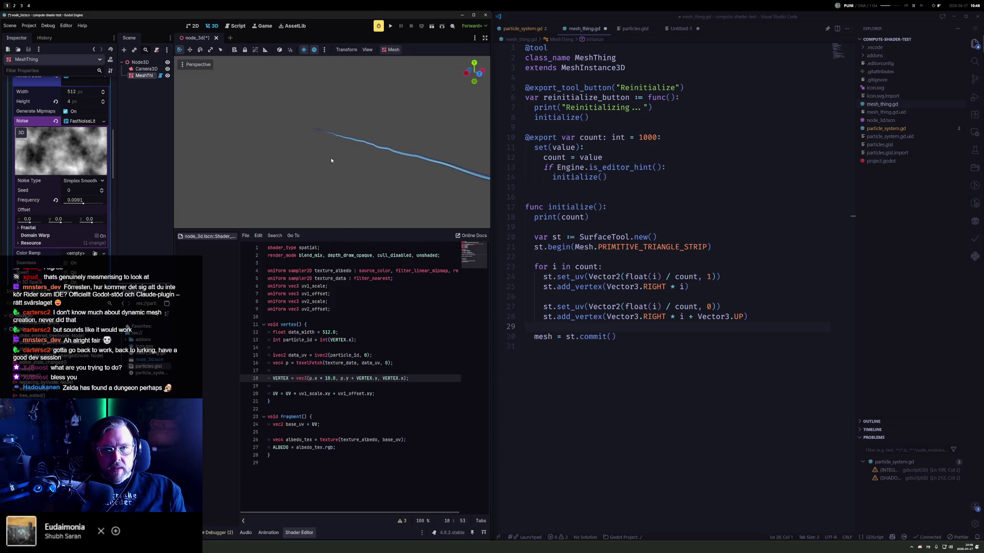
mouse_move(340, 152)
left_mouse_down()
mouse_move(215, 204)
mouse_move(237, 176)
mouse_move(172, 140)
left_mouse_up()
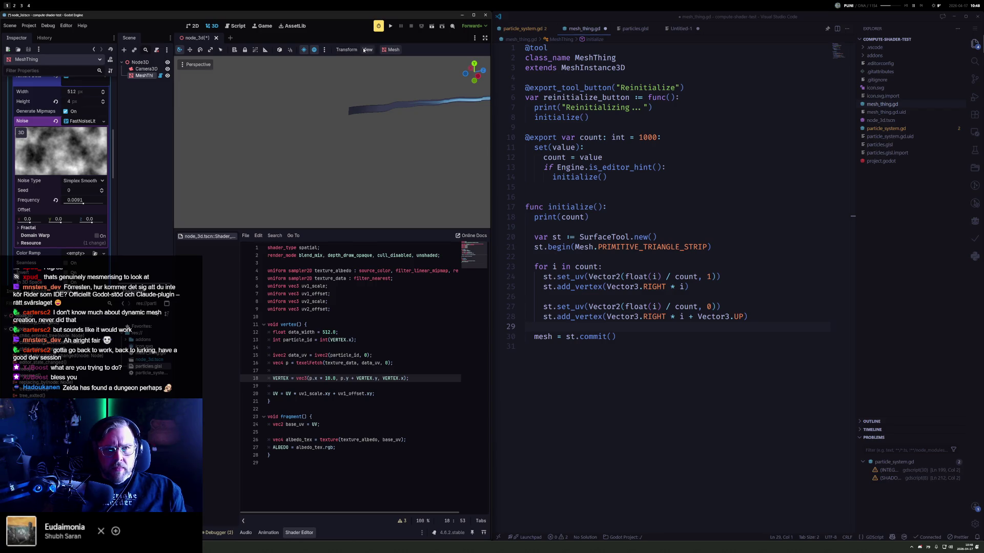
Step: Enable View Grid in the 3D view and orbit to see the wavy strip against the axes
left_click(197, 65)
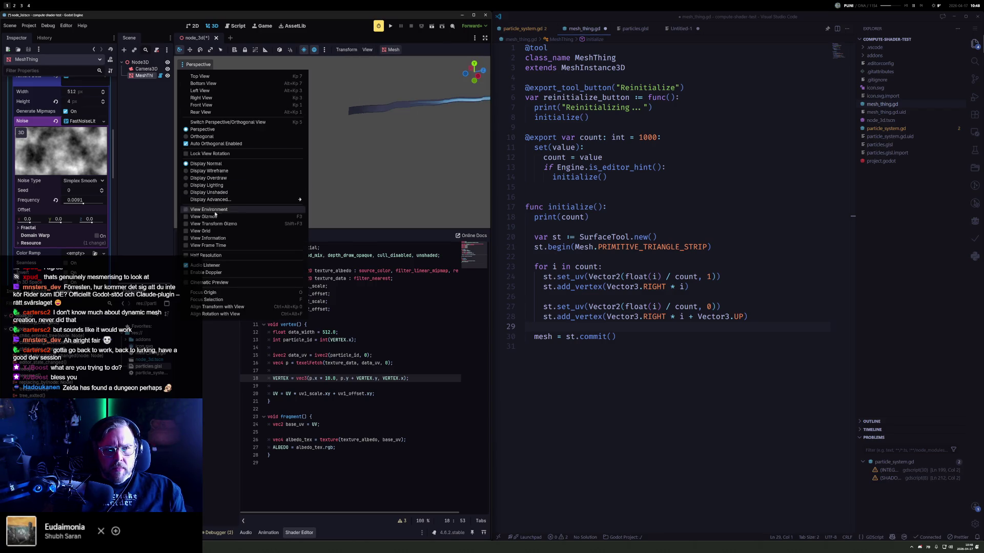
left_click(208, 231)
left_click(408, 102)
mouse_move(408, 103)
left_mouse_down()
mouse_move(359, 131)
mouse_move(272, 158)
mouse_move(358, 154)
left_mouse_up()
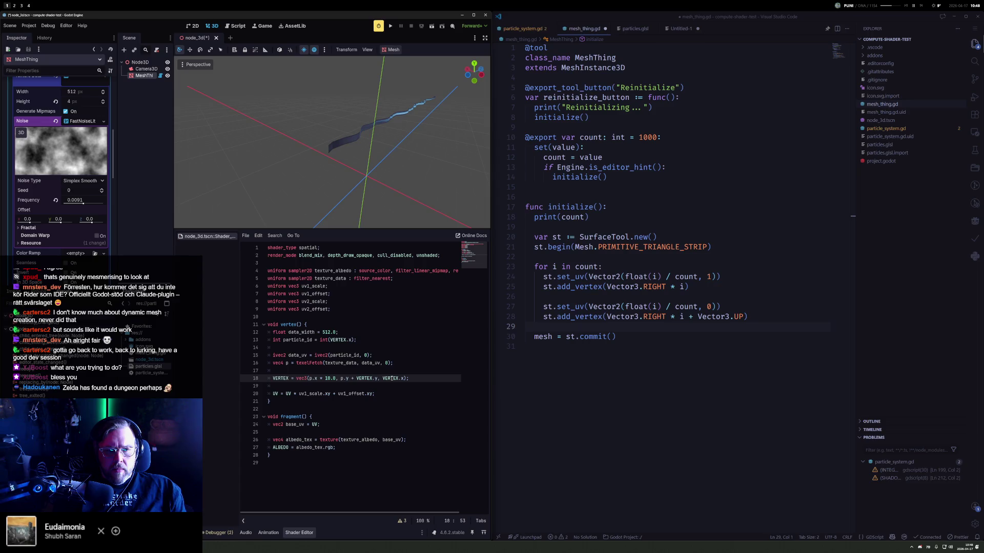
scroll(42, 254, "down", 10)
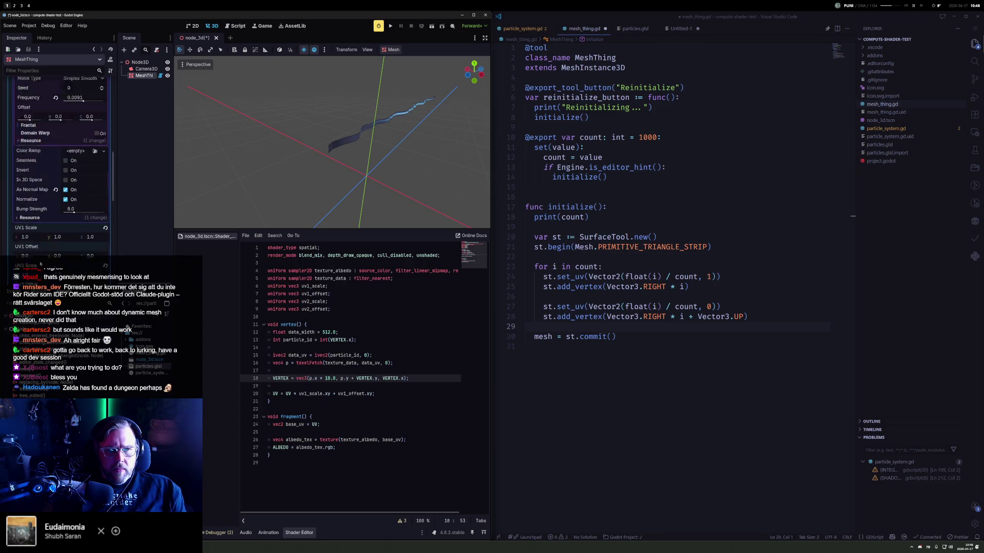
scroll(42, 254, "down", 5)
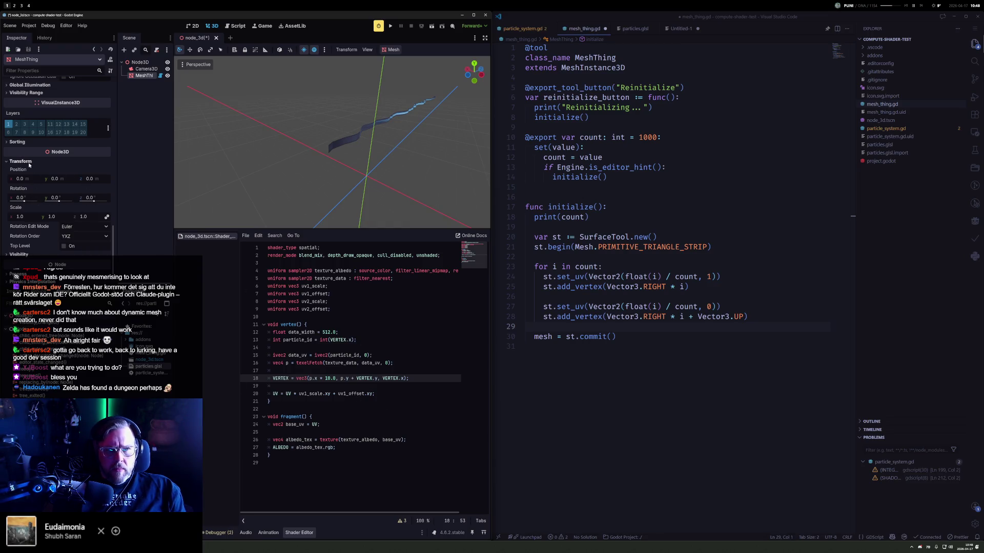
scroll(41, 144, "up", 5)
scroll(40, 144, "up", 8)
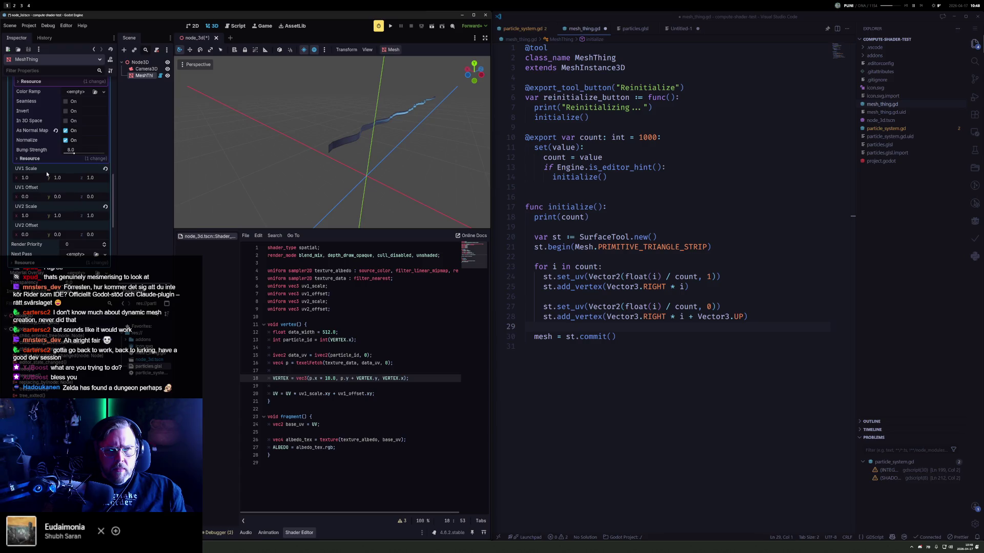
scroll(59, 201, "down", 4)
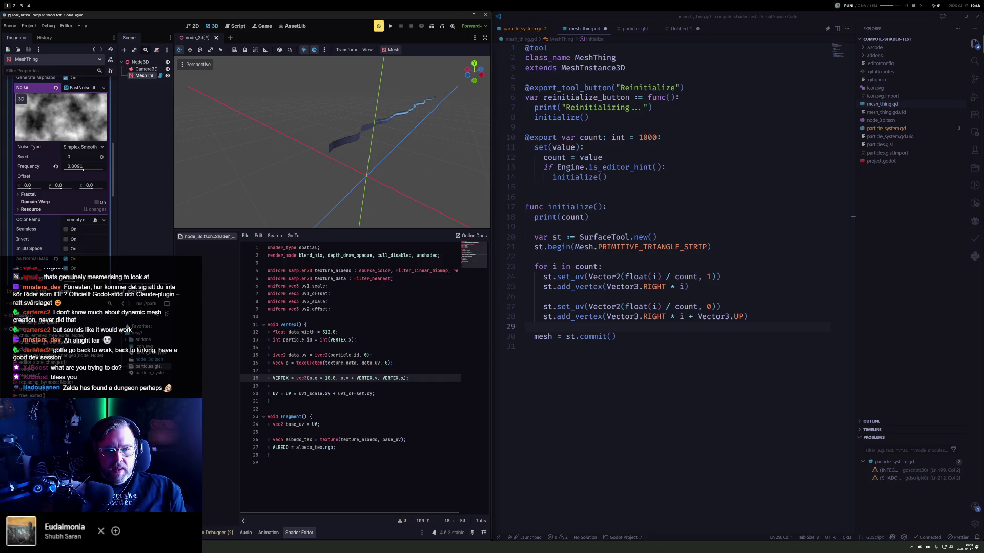
Step: Select VERTEX.y in the shader's second component, then bring up the Photoshop sketch
left_click_drag(377, 378, 355, 378)
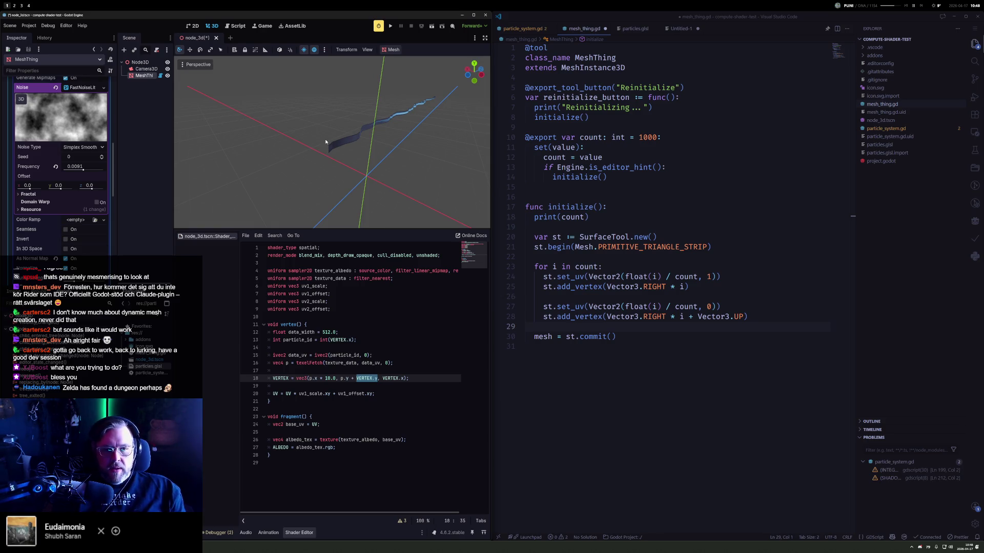
key("alt+4")
scroll(367, 235, "up", 5)
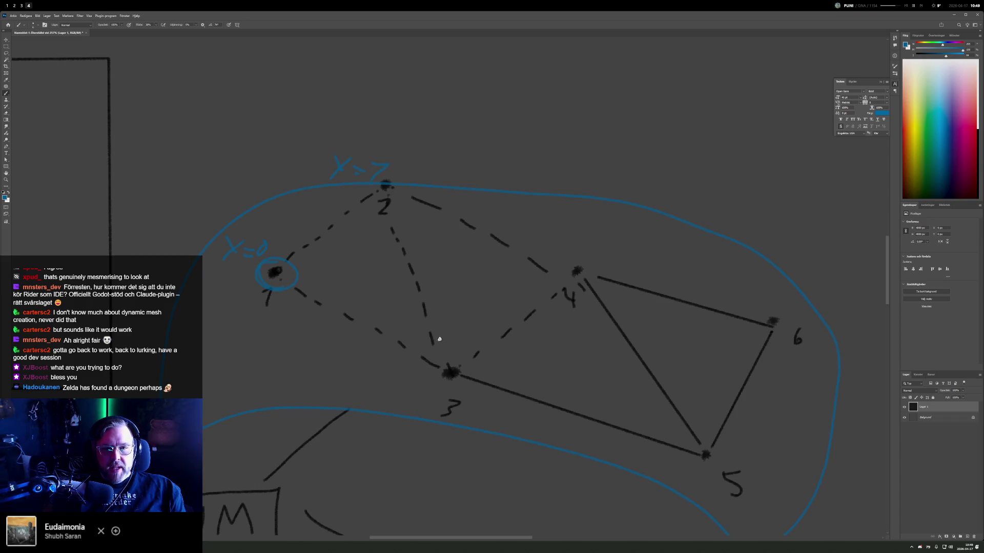
Step: Switch back to workspace 1 with the Godot editor and shader
key("alt+1")
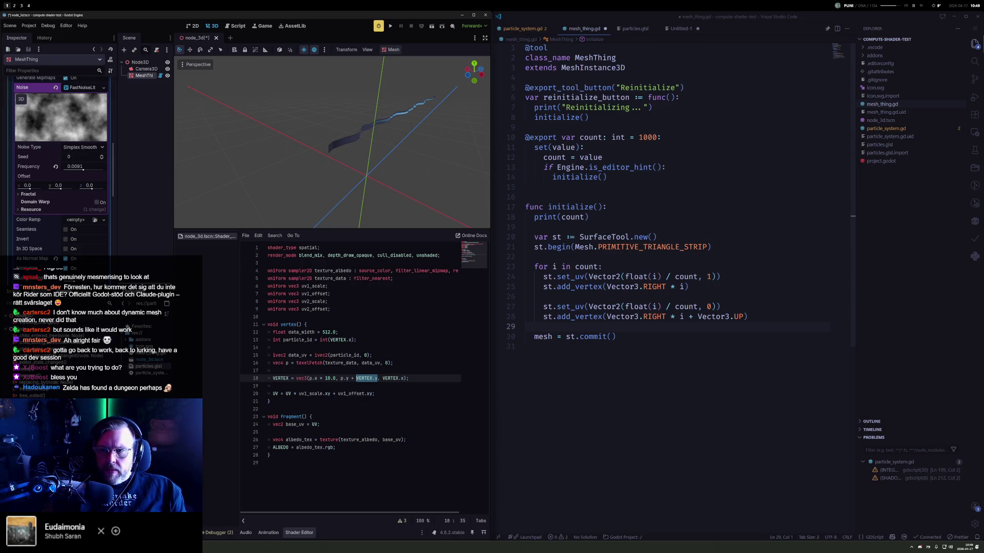
Step: On shader line 18, replace the third VERTEX component VERTEX.x with p.z
mouse_move(400, 167)
left_mouse_down()
mouse_move(373, 171)
mouse_move(375, 149)
mouse_move(329, 127)
mouse_move(338, 169)
mouse_move(376, 181)
left_mouse_up()
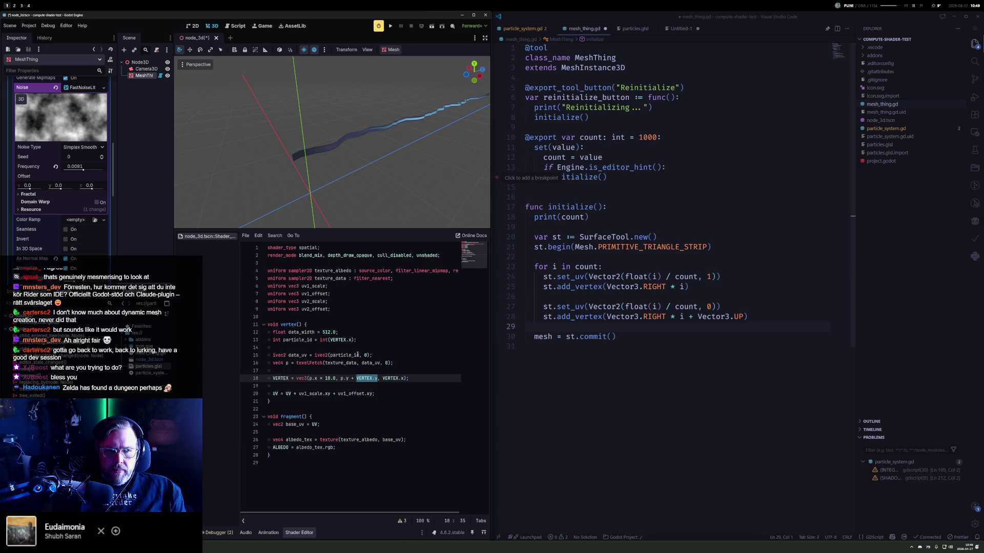
left_click(380, 379)
type("px")
key("BackSpace")
type(".z +")
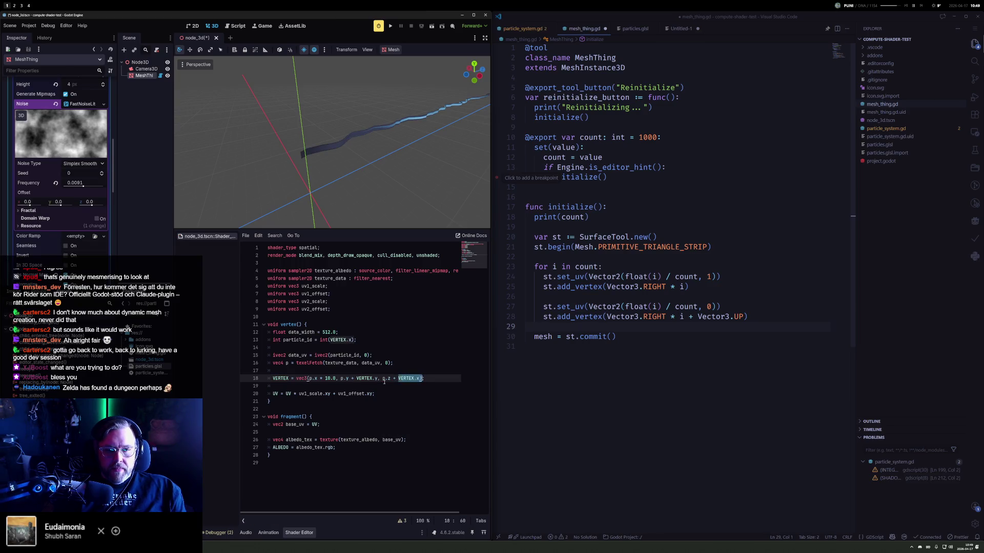
key("BackSpace")
key("BackSpace")
key("BackSpace")
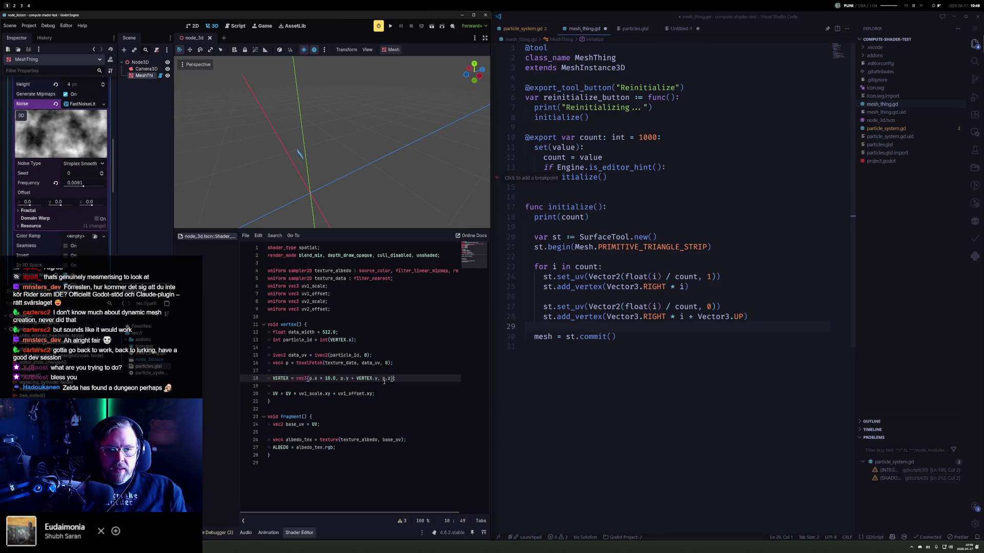
mouse_move(307, 154)
left_mouse_down()
mouse_move(364, 132)
mouse_move(298, 155)
left_mouse_up()
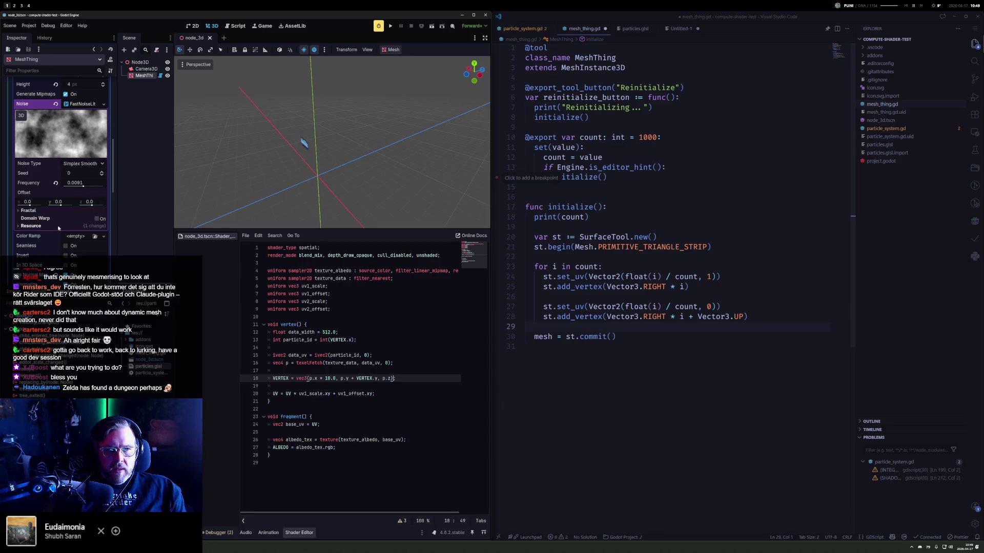
scroll(57, 226, "down", 1)
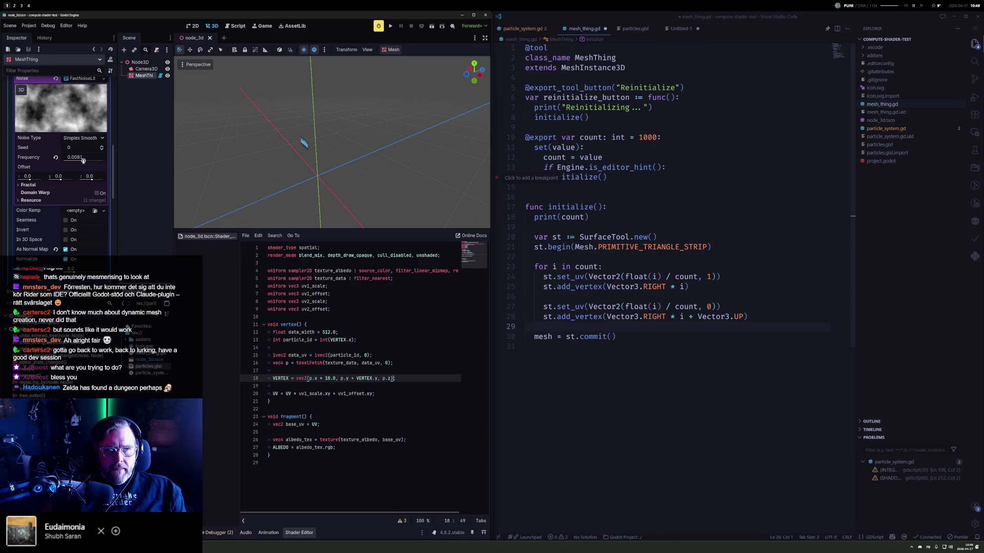
Step: Set Noise Frequency to 0.0038 and delete the * 10.0 scaling on p.x
left_click_drag(83, 161, 80, 160)
left_click_drag(320, 378, 335, 378)
key("BackSpace")
scroll(329, 172, "up", 5)
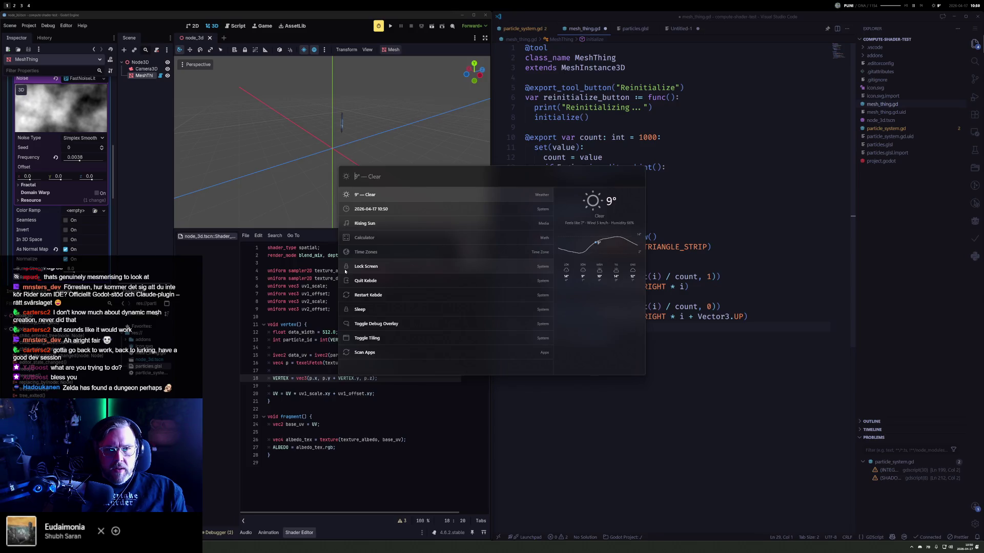
Step: In Photoshop, set black as the painting colour and place four vertex dots
key("alt+4")
scroll(649, 275, "down", 10)
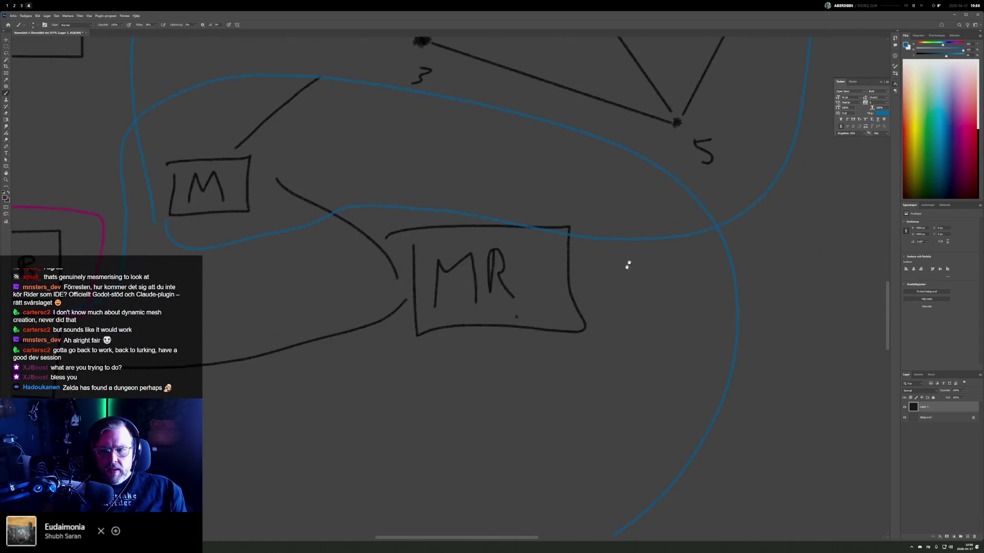
key("x")
key("d")
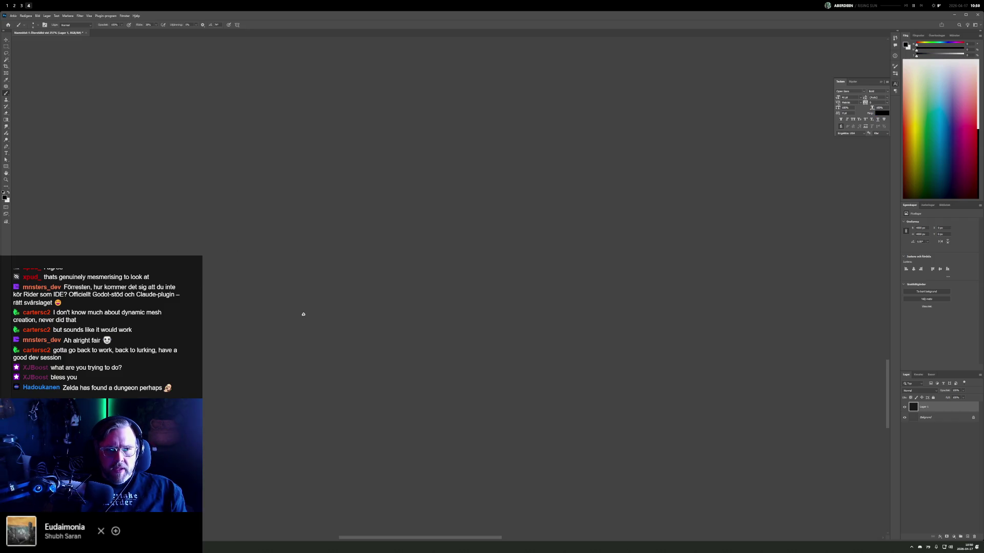
left_click(230, 347)
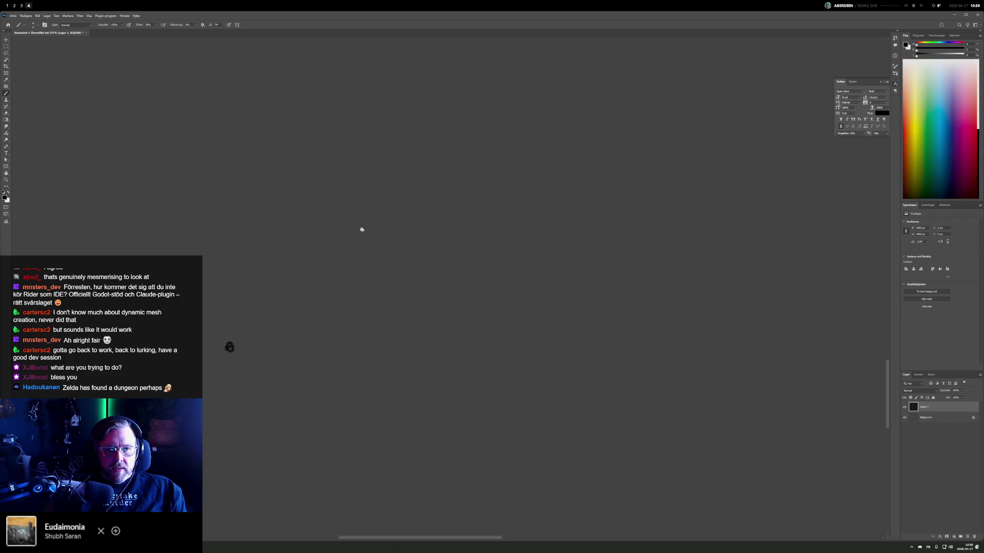
left_click(379, 225)
left_click(572, 301)
left_click(713, 162)
Step: Add vertex marks and draw four long black edge strokes below the blue arc
left_click_drag(433, 202, 459, 268)
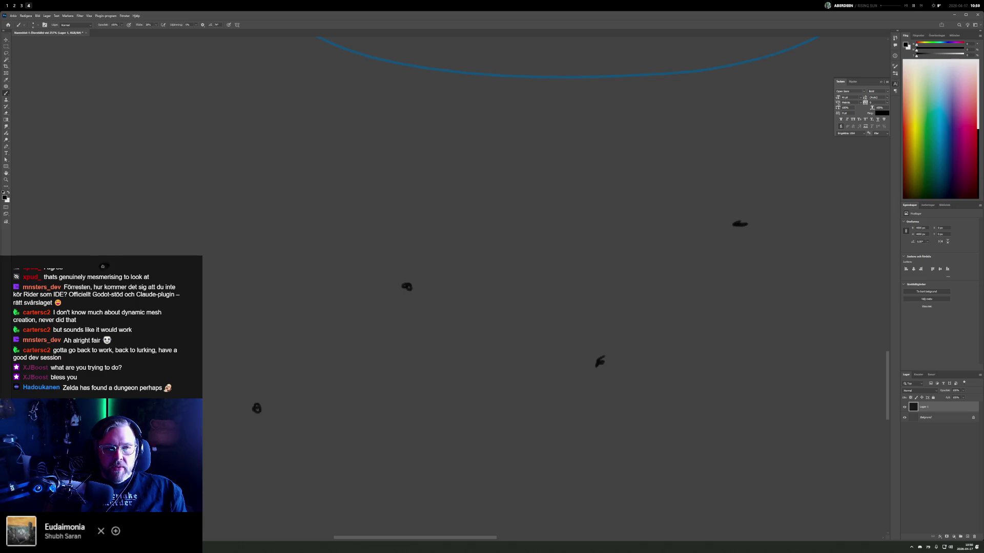
left_click_drag(380, 94, 387, 95)
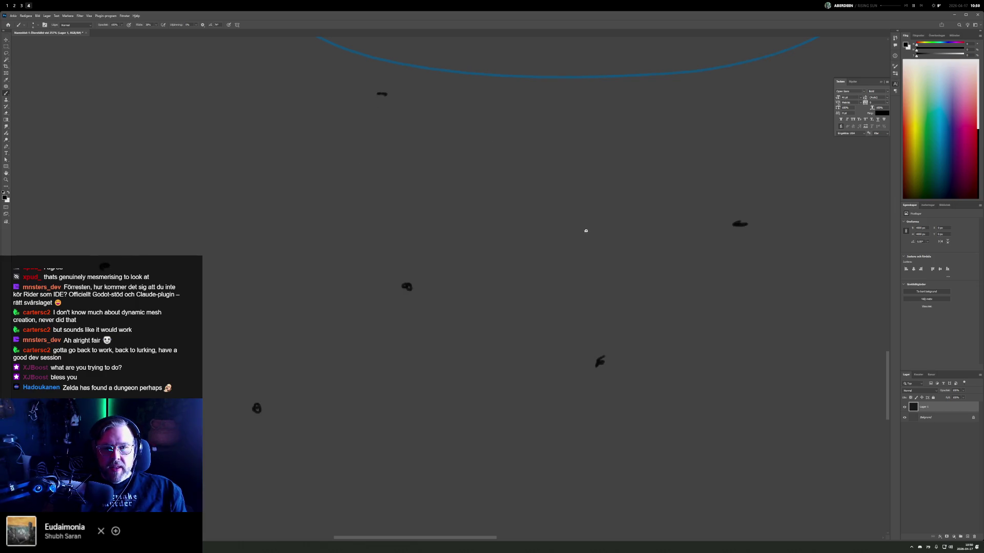
left_click_drag(580, 214, 577, 217)
left_click(717, 164)
left_click_drag(123, 290, 245, 416)
left_click_drag(385, 95, 409, 287)
left_click_drag(578, 216, 590, 350)
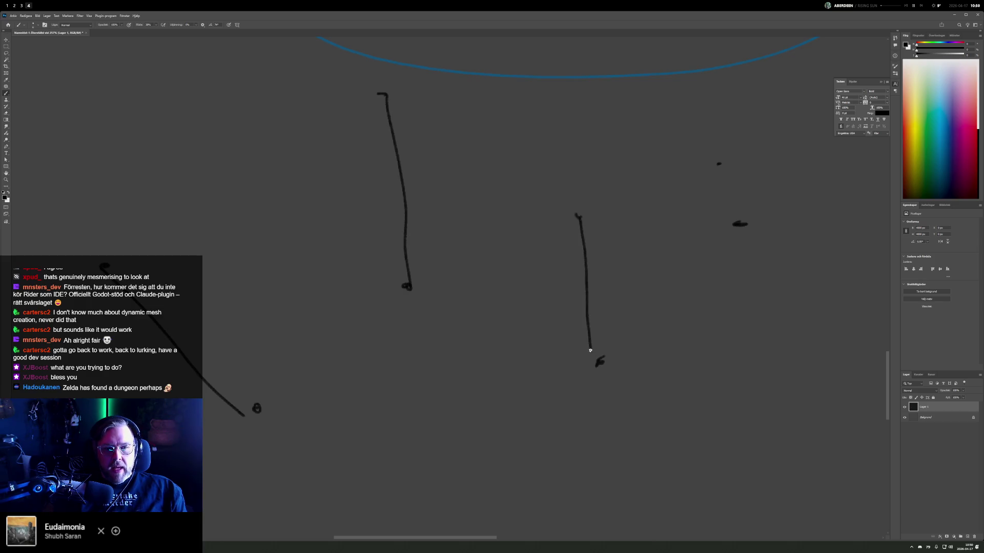
left_click_drag(719, 164, 741, 224)
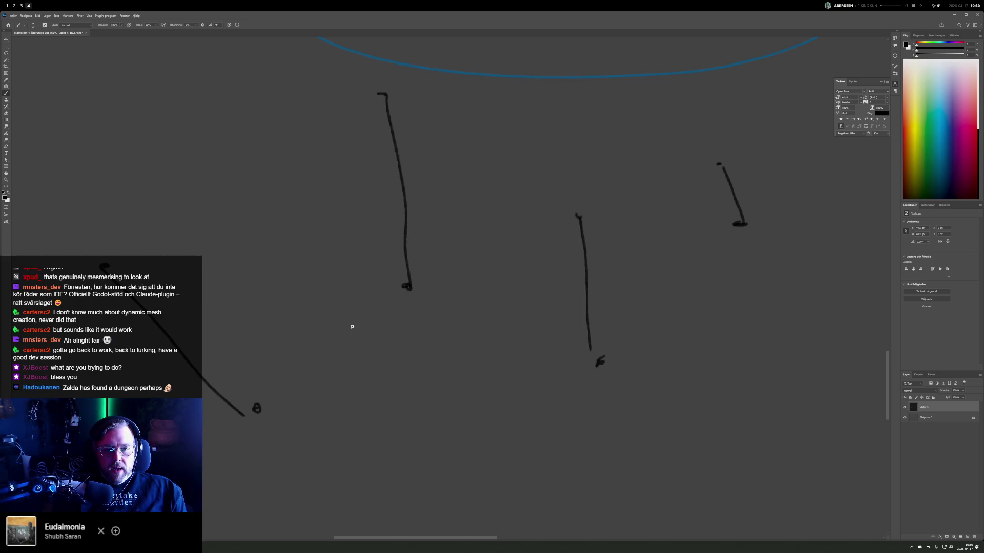
scroll(524, 347, "down", 5)
scroll(487, 351, "up", 3)
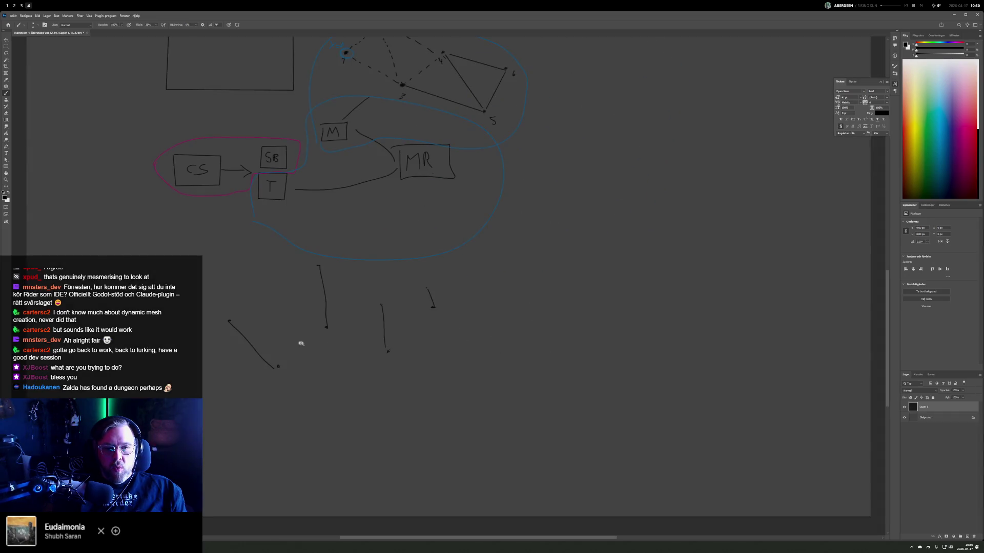
scroll(318, 341, "up", 5)
scroll(317, 340, "down", 8)
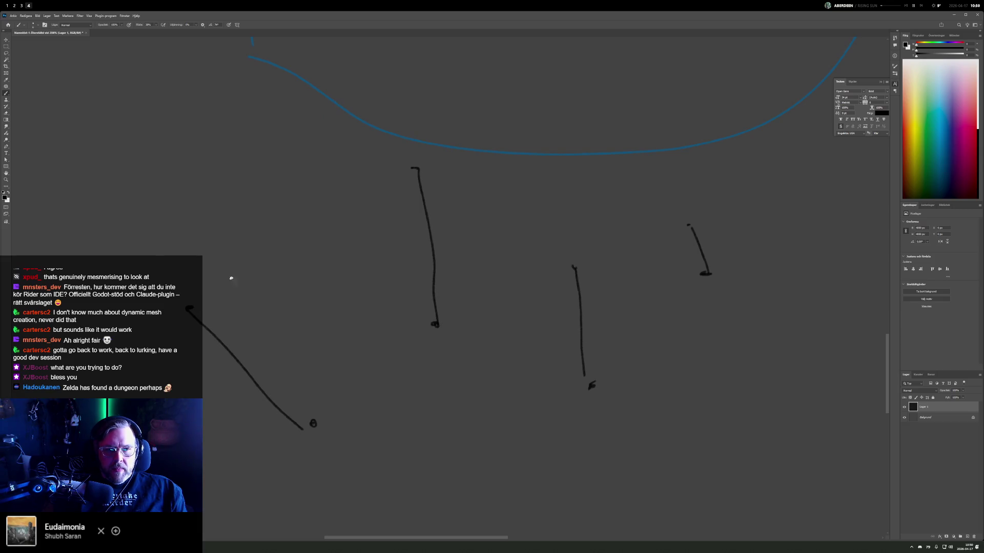
Step: Join the edge strokes with straight lines into a zigzag strip of quads
left_click(413, 169, "shift")
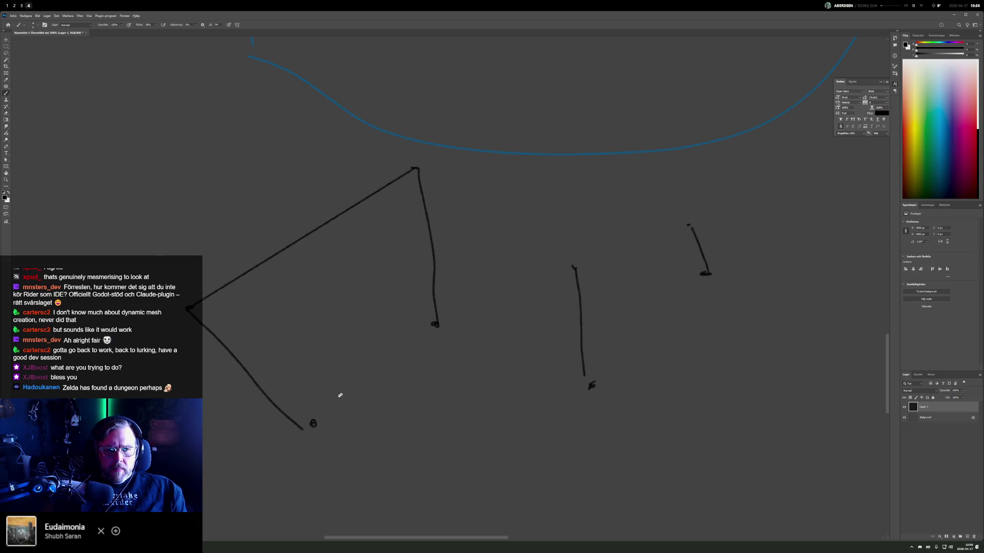
left_click(433, 326, "shift")
left_click(574, 267, "shift")
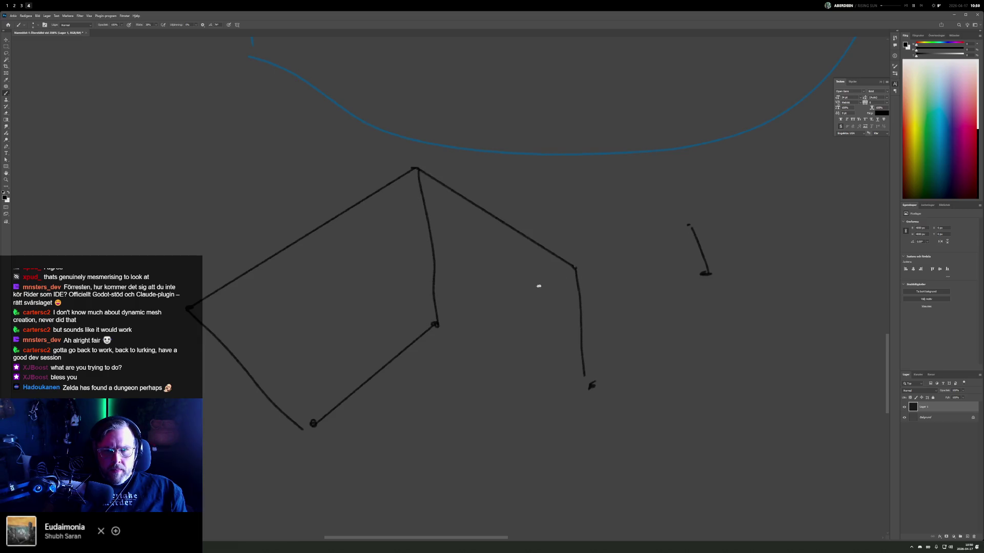
left_click(590, 385, "shift")
left_click(687, 224, "shift")
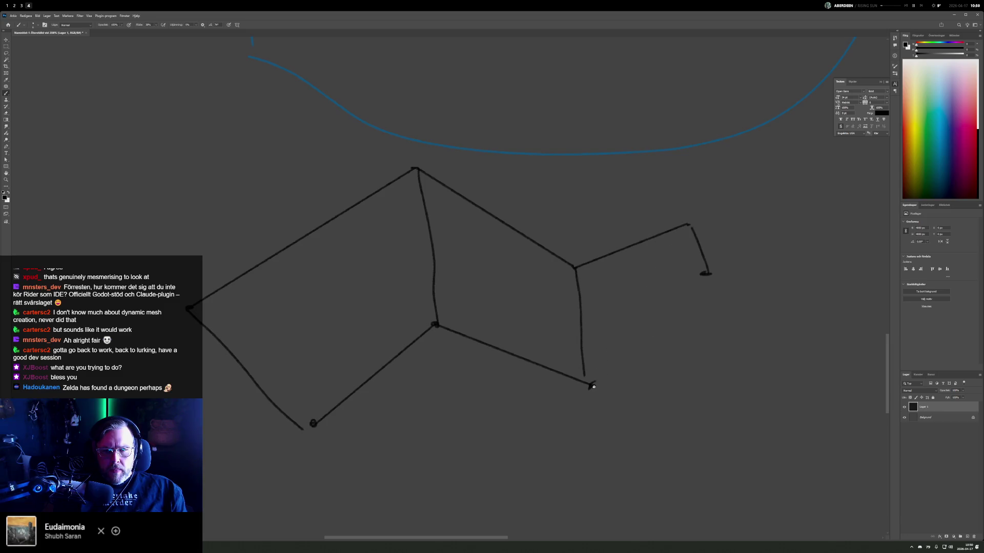
left_click(705, 275, "shift")
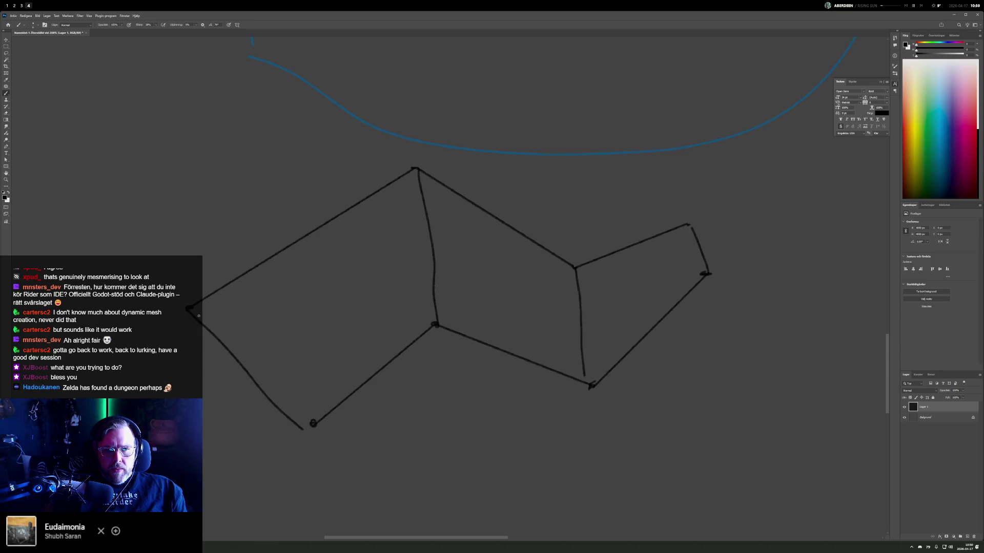
Step: Draw a dashed diagonal across each of the three quads
left_click_drag(261, 313, 433, 323)
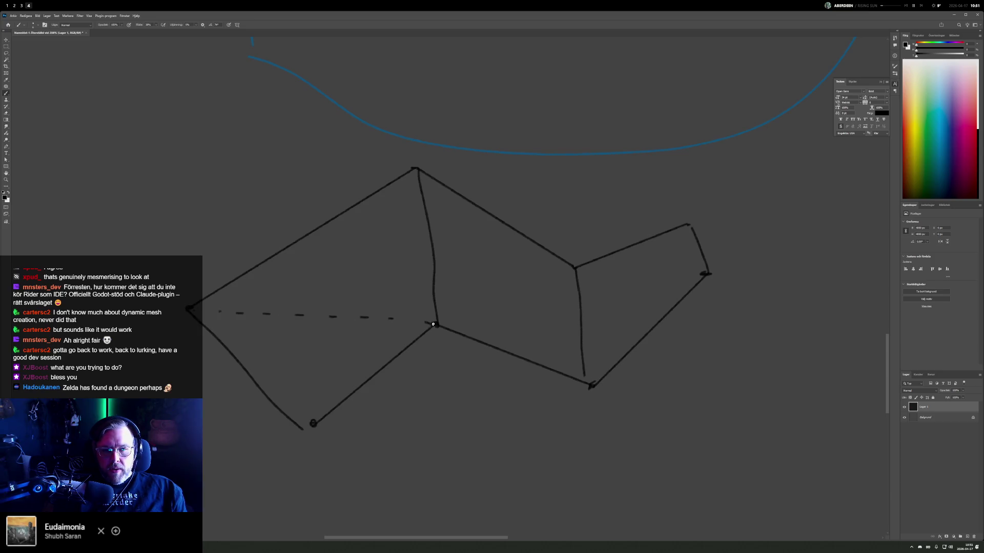
mouse_move(414, 180)
left_mouse_down()
mouse_move(450, 202)
mouse_move(580, 368)
left_mouse_up()
left_click_drag(594, 269, 661, 275)
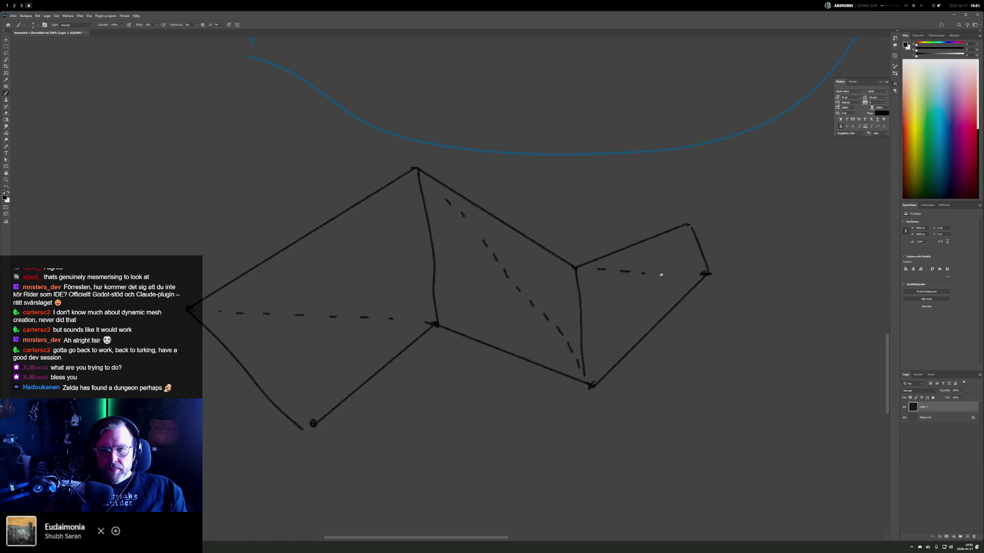
scroll(509, 345, "down", 10)
scroll(531, 340, "up", 10)
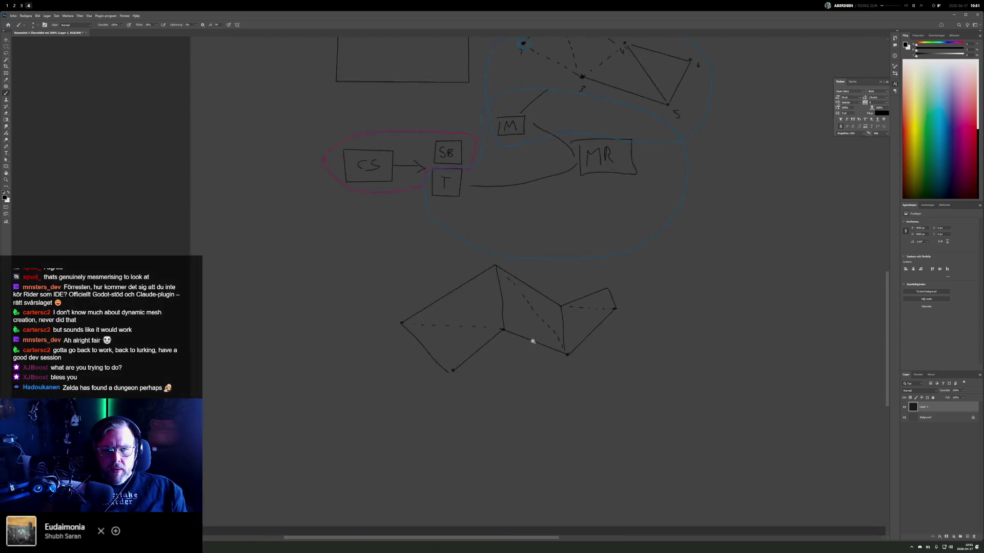
left_click_drag(456, 207, 461, 214)
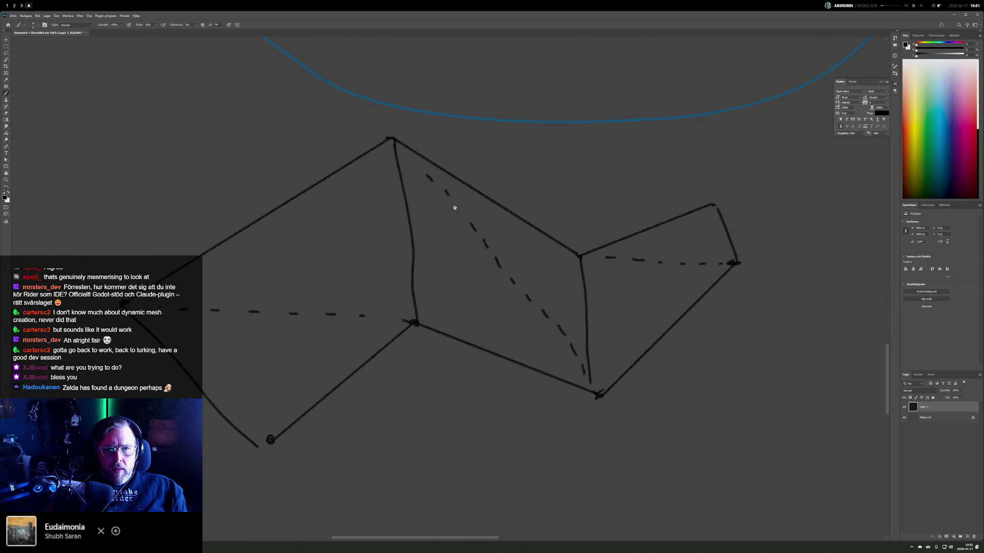
mouse_move(409, 159)
left_mouse_down()
mouse_move(414, 167)
mouse_move(406, 155)
left_mouse_up()
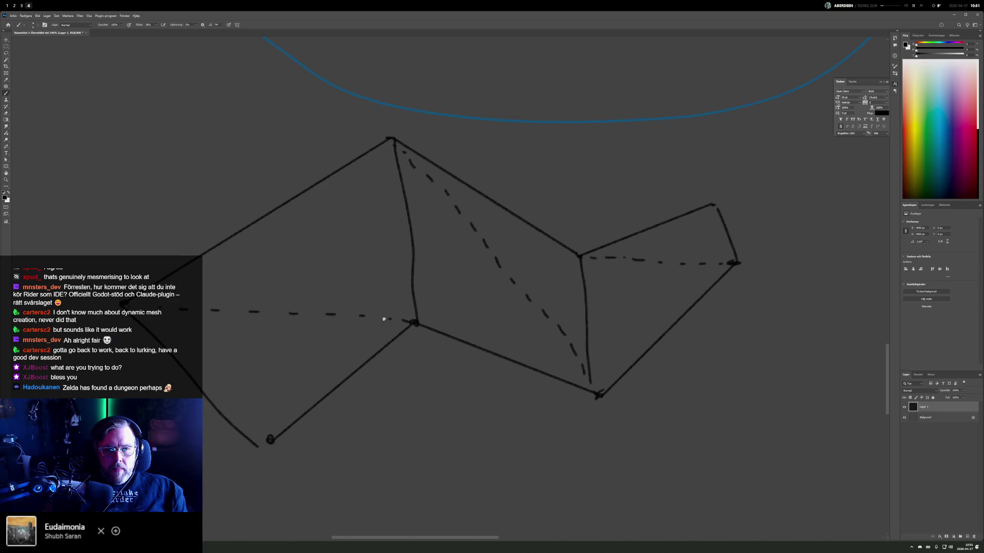
left_click_drag(236, 309, 228, 311)
scroll(416, 297, "down", 3)
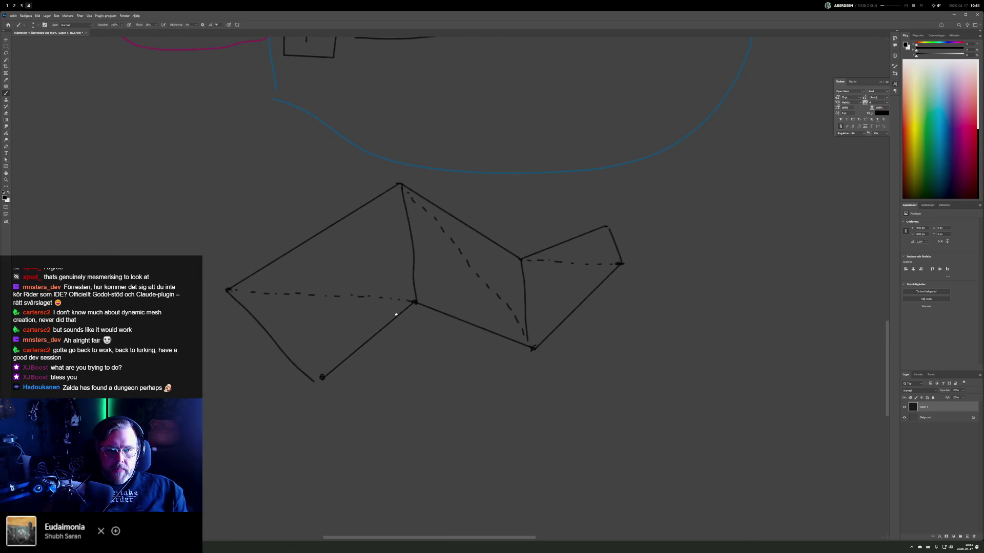
Step: Label the strip's triangles with a handwritten T
left_click_drag(248, 340, 243, 347)
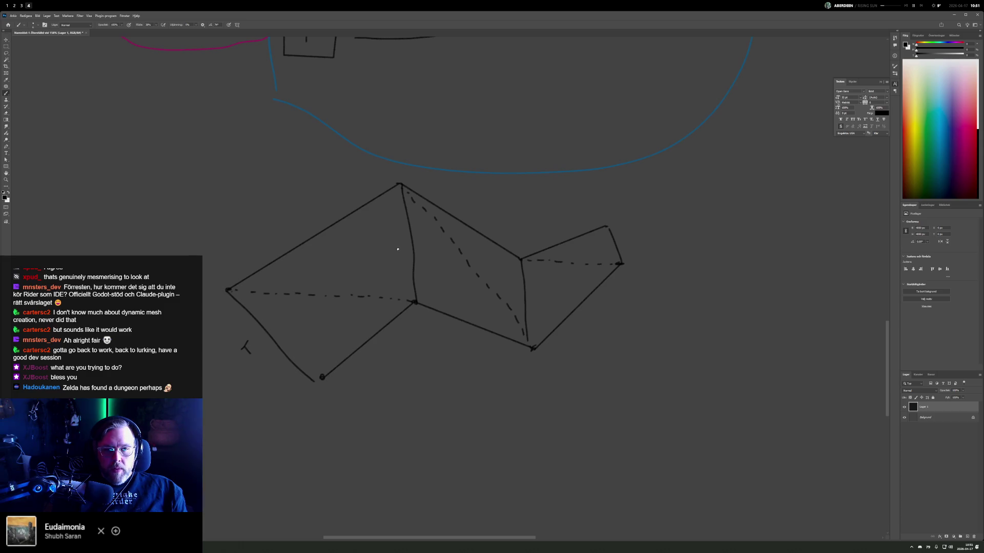
left_click_drag(401, 249, 403, 259)
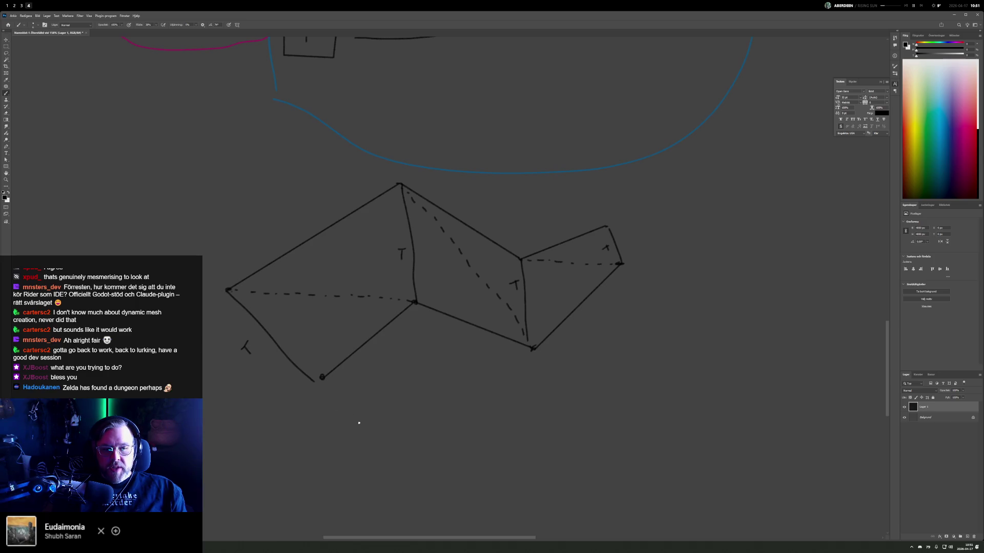
mouse_move(274, 369)
left_mouse_down()
mouse_move(293, 350)
mouse_move(358, 420)
left_mouse_up()
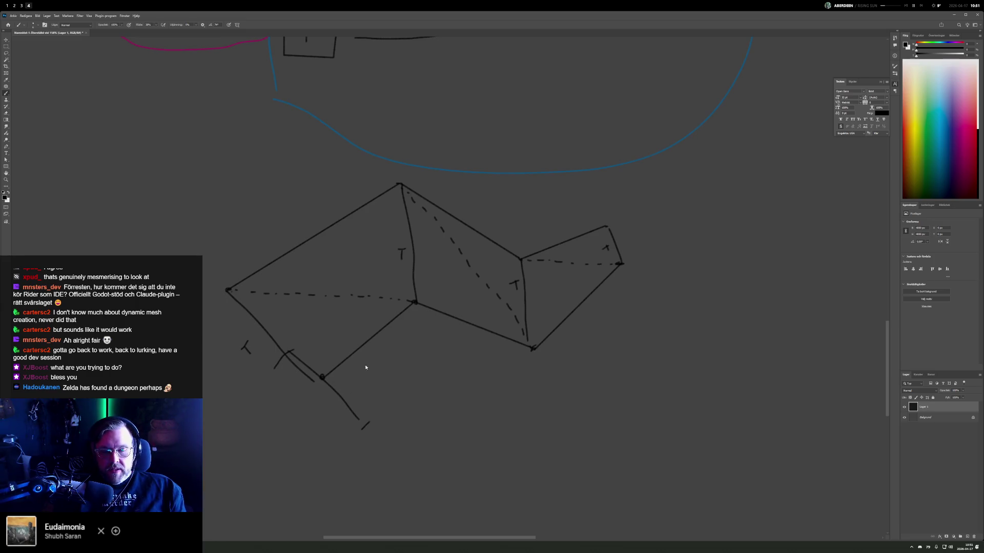
left_click_drag(632, 351, 410, 340)
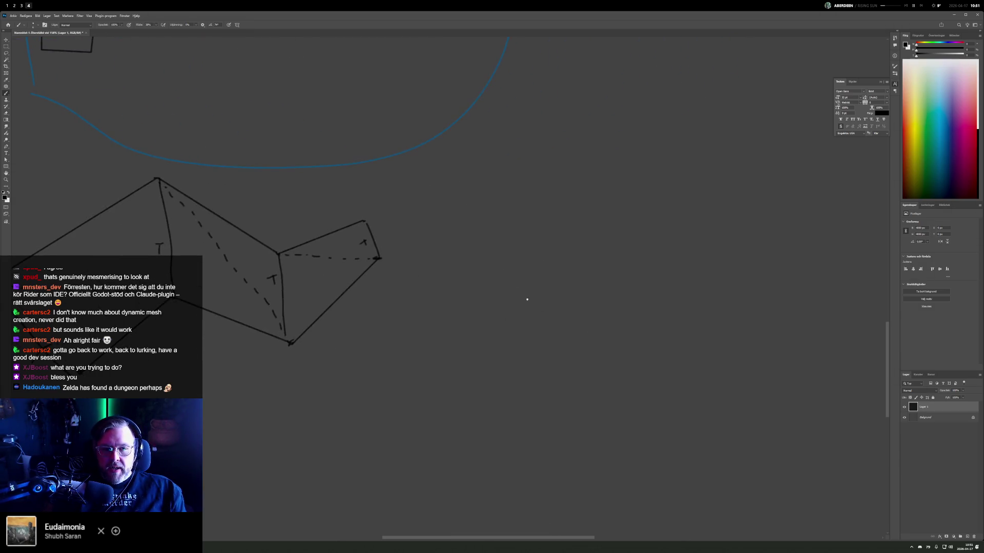
Step: Sketch a bent corner shape and a vertical line, and write T/2 below it
mouse_move(778, 247)
left_mouse_down()
mouse_move(819, 278)
mouse_move(791, 302)
left_mouse_up()
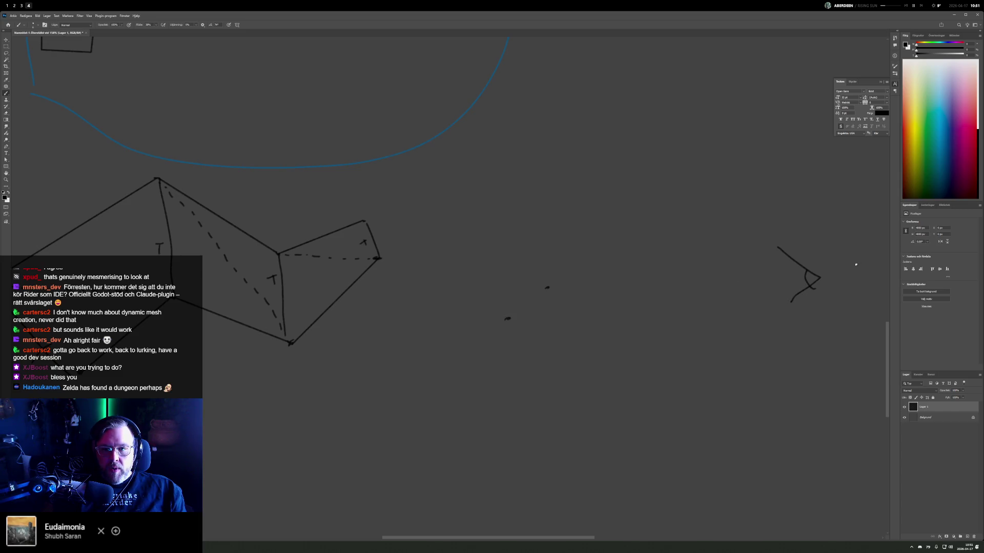
left_click_drag(488, 282, 515, 363)
left_click_drag(480, 285, 497, 282)
key("ctrl+z")
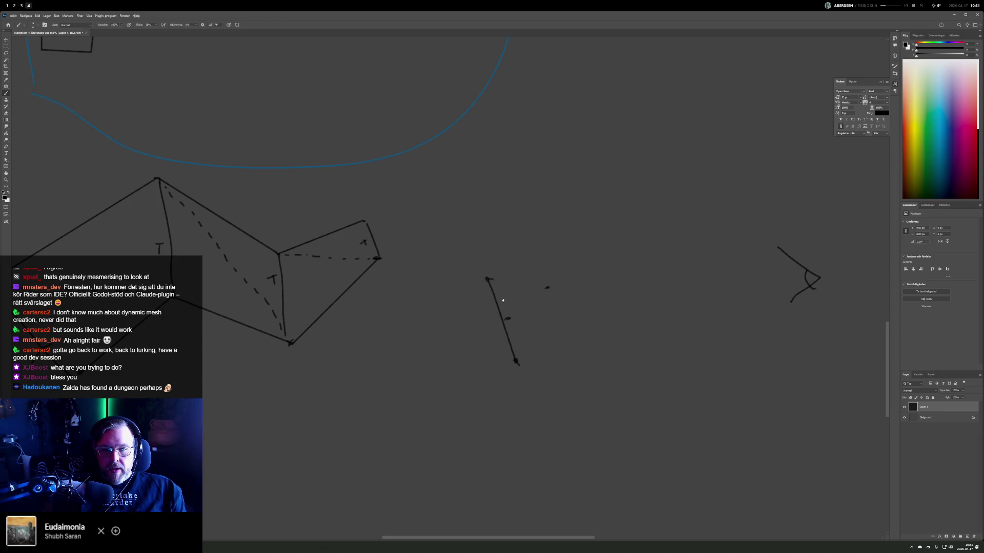
mouse_move(515, 405)
left_mouse_down()
mouse_move(508, 434)
mouse_move(531, 426)
left_mouse_up()
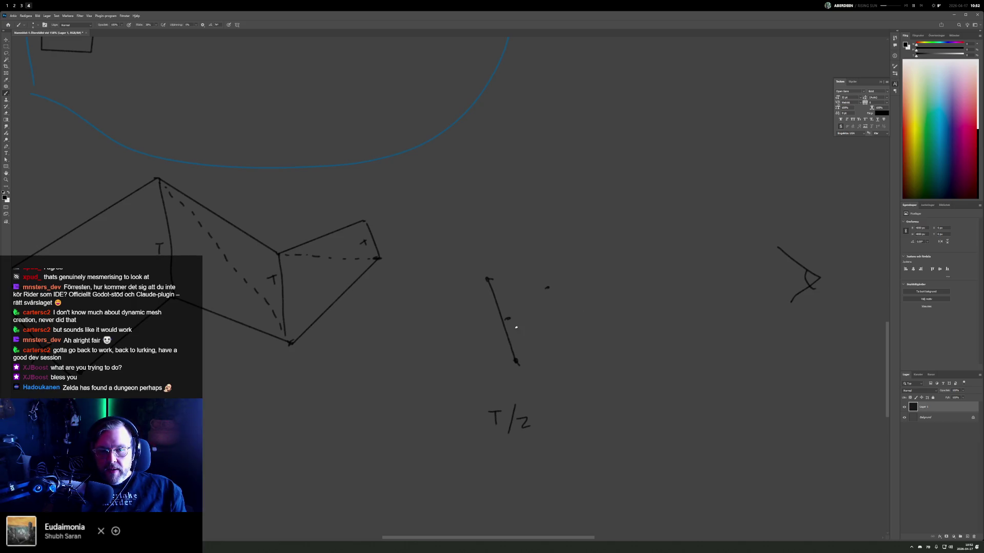
Step: Add a long line, right-angle mark, arrowheads, swirling curves and a 0 with down arrow
left_click_drag(509, 319, 548, 290)
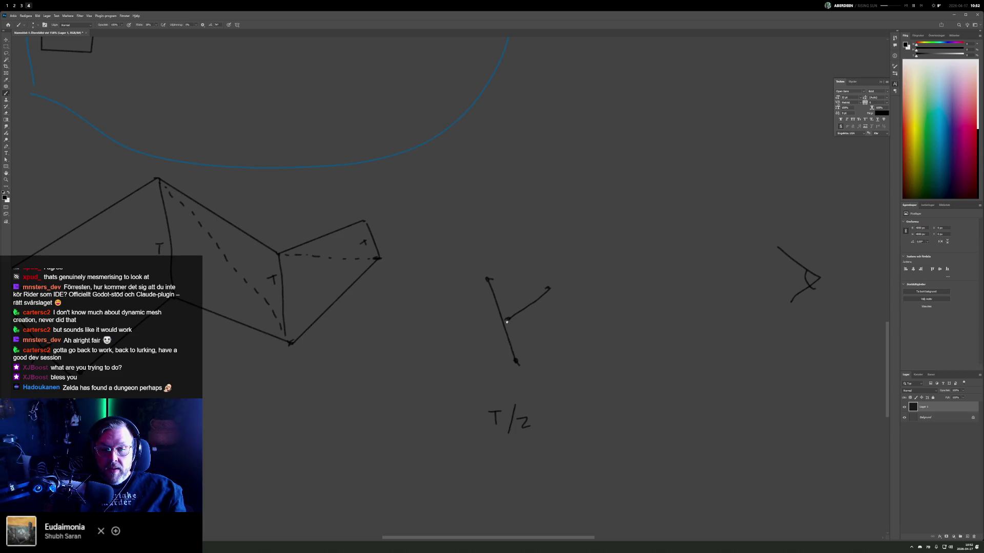
left_click_drag(506, 322, 817, 274)
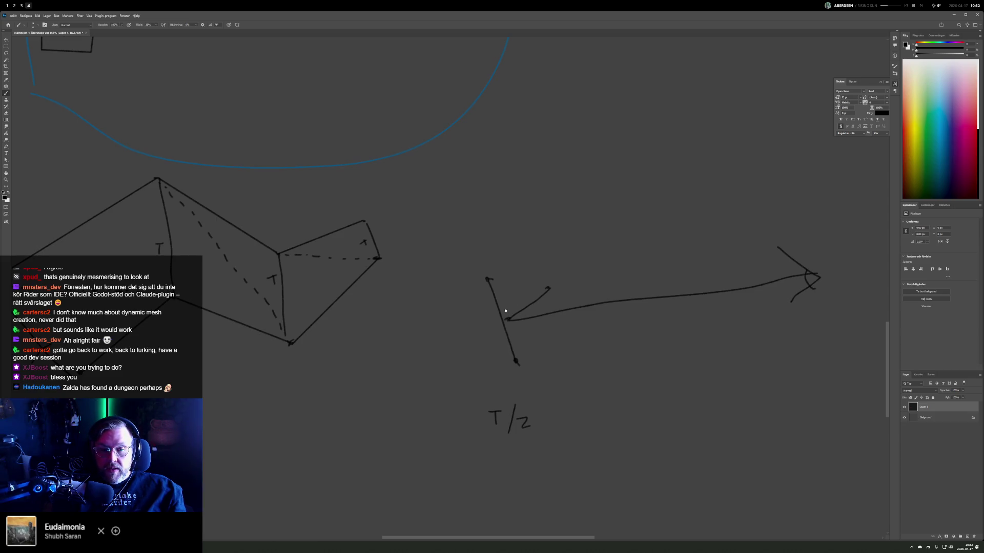
left_click_drag(497, 312, 524, 320)
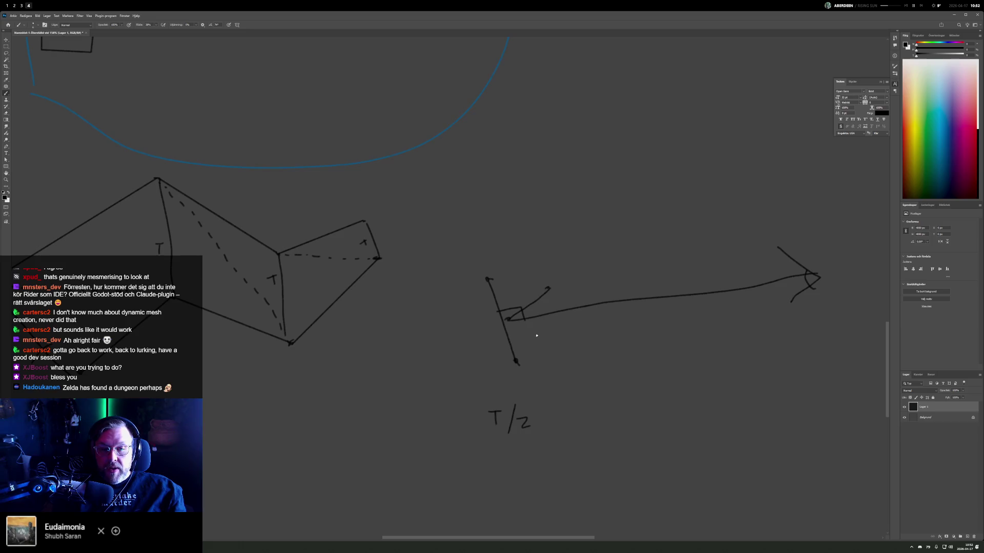
left_click_drag(484, 285, 493, 281)
left_click_drag(507, 354, 526, 355)
mouse_move(497, 326)
left_mouse_down()
mouse_move(513, 358)
mouse_move(486, 354)
mouse_move(512, 391)
left_mouse_up()
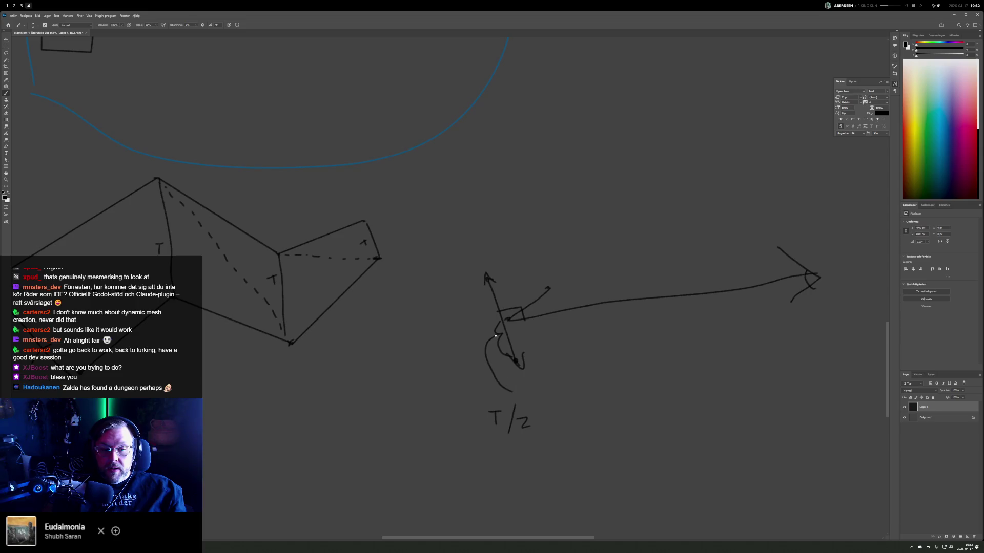
mouse_move(489, 299)
left_mouse_down()
mouse_move(501, 321)
mouse_move(495, 404)
left_mouse_up()
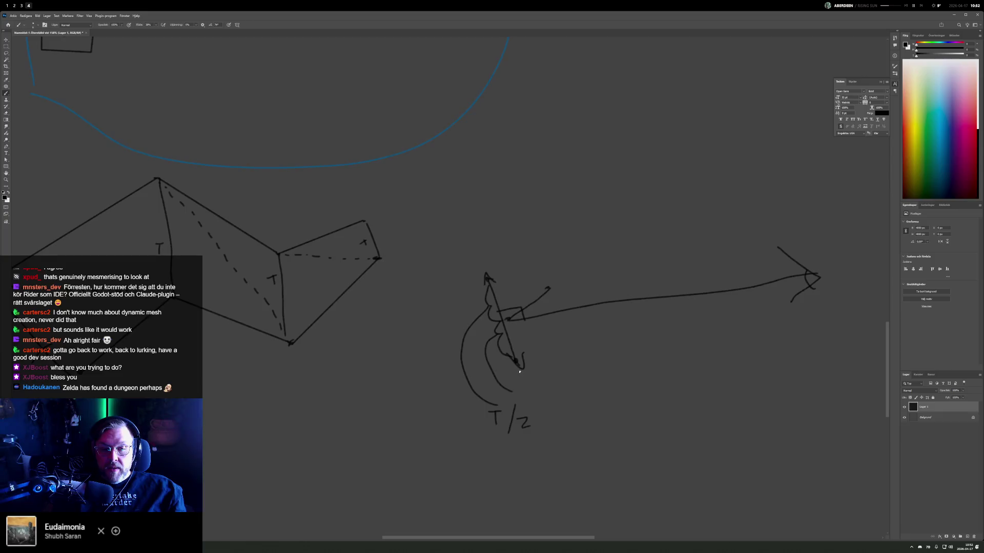
mouse_move(564, 355)
left_mouse_down()
mouse_move(591, 374)
mouse_move(603, 360)
mouse_move(639, 370)
mouse_move(657, 343)
mouse_move(668, 353)
left_mouse_up()
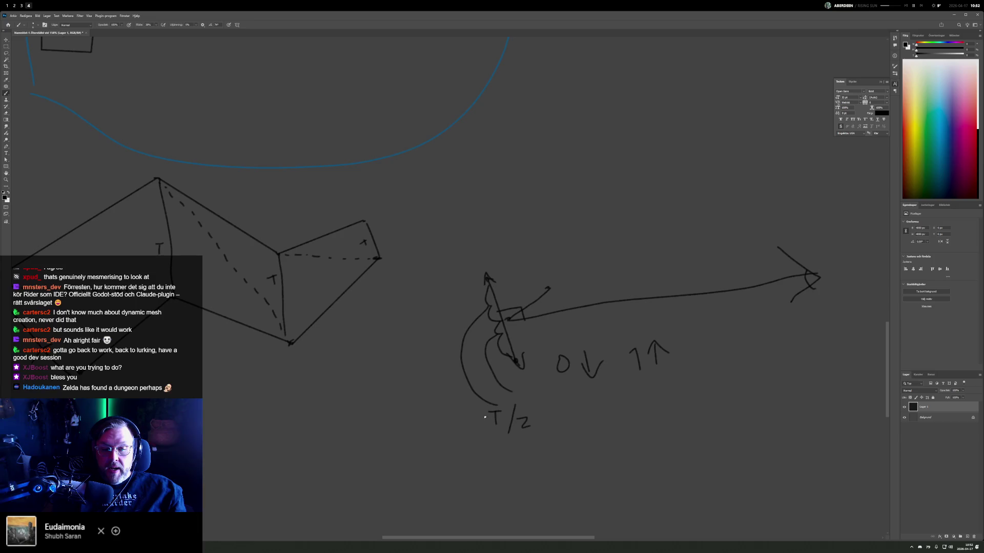
mouse_move(543, 423)
left_mouse_down()
mouse_move(562, 399)
mouse_move(633, 381)
left_mouse_up()
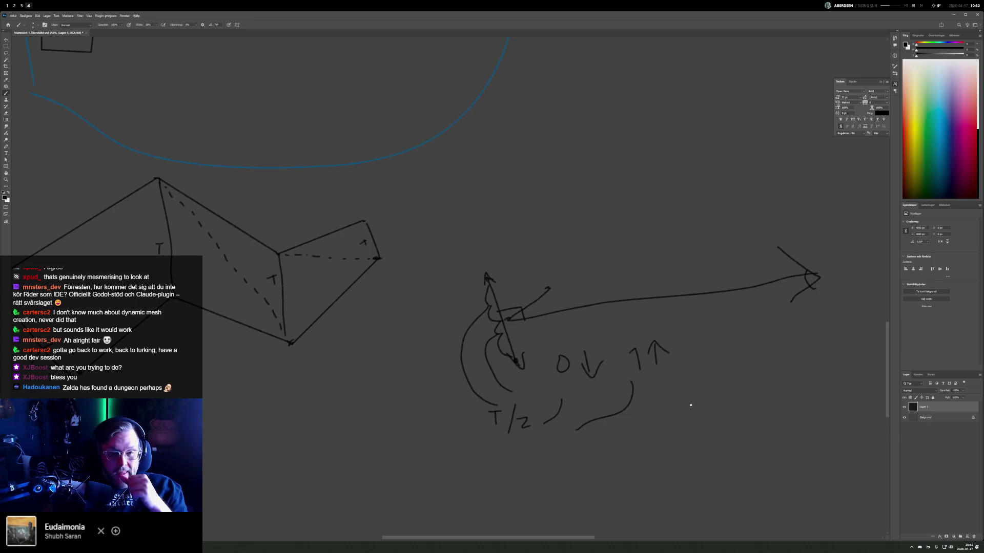
Step: Draw two dashed edges on the triangle-strip sketch to the left
left_click_drag(356, 241, 465, 237)
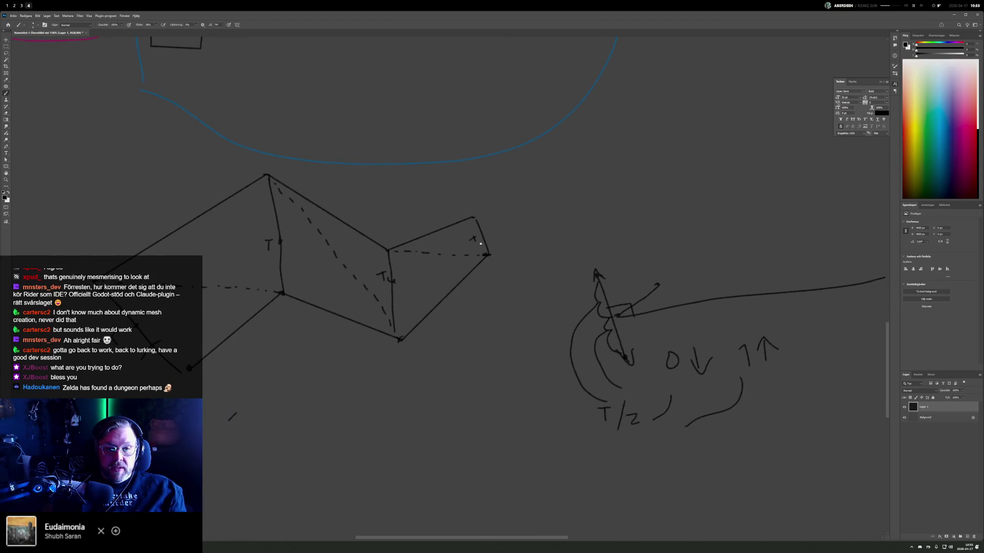
left_click_drag(199, 286, 208, 279)
left_click_drag(222, 271, 233, 264)
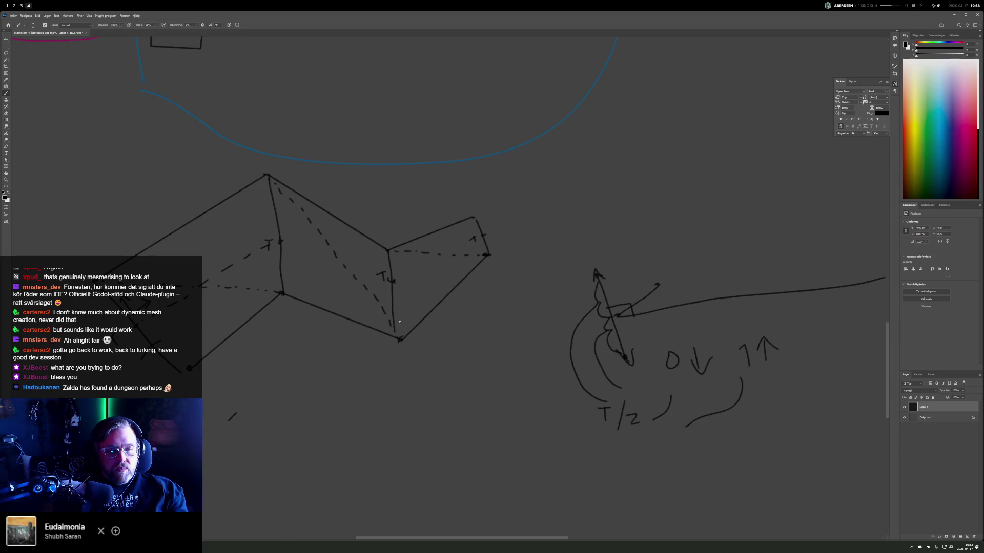
Step: Zoom out to see the whole canvas, then return to the Godot workspace
scroll(357, 372, "down", 1)
scroll(357, 372, "down", 2)
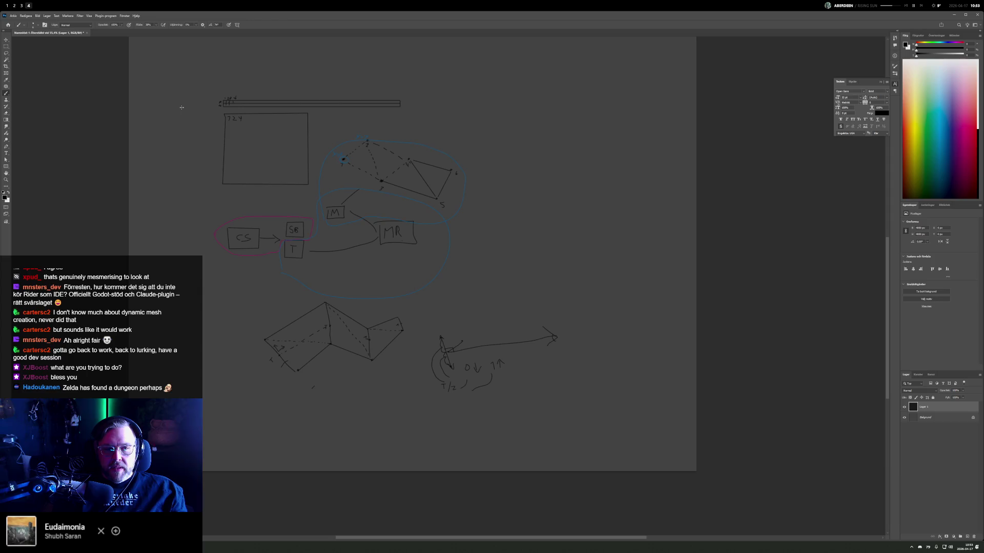
key("alt+1")
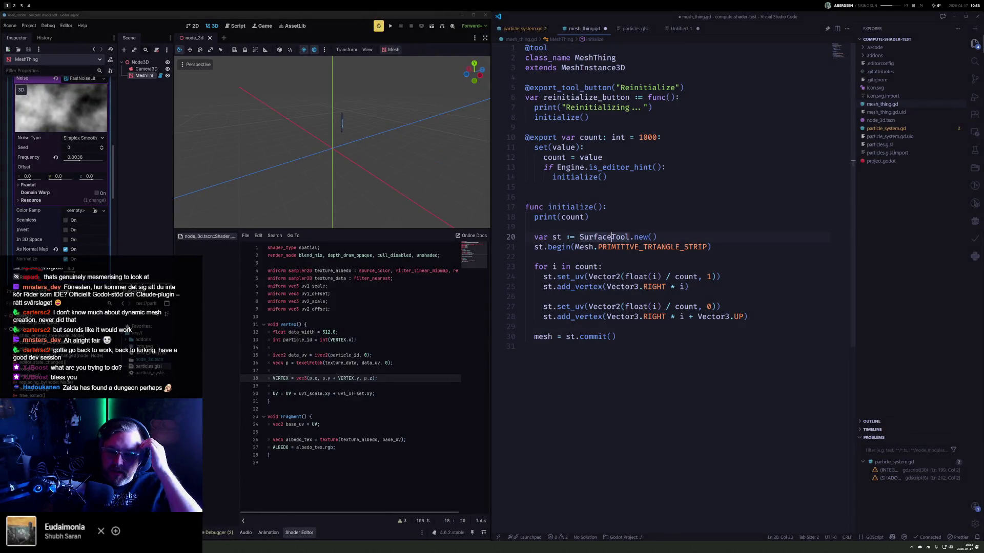
Step: Below print(count), write var texture = Texture2D.new()
left_click(631, 217)
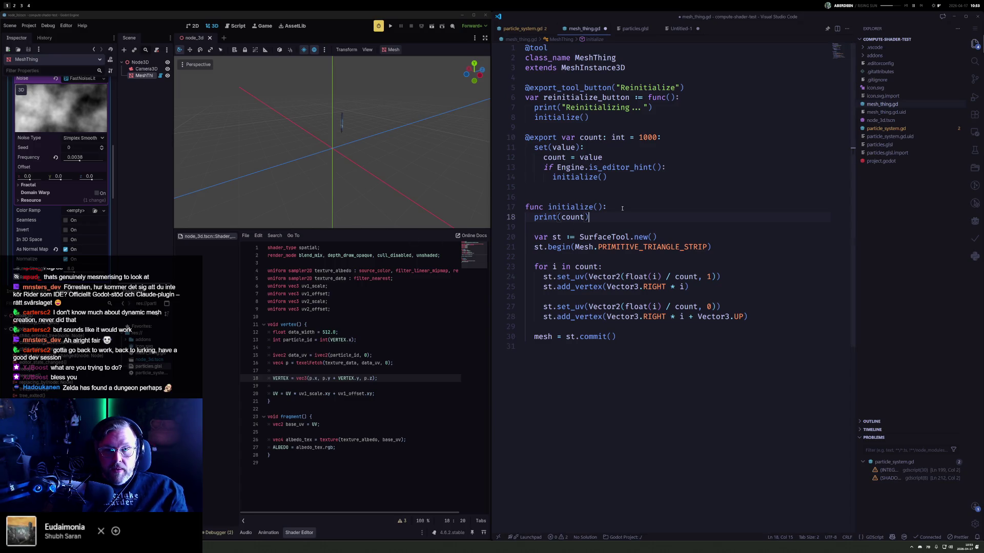
key("Return")
key("Return")
key("Return")
key("Up")
type("var")
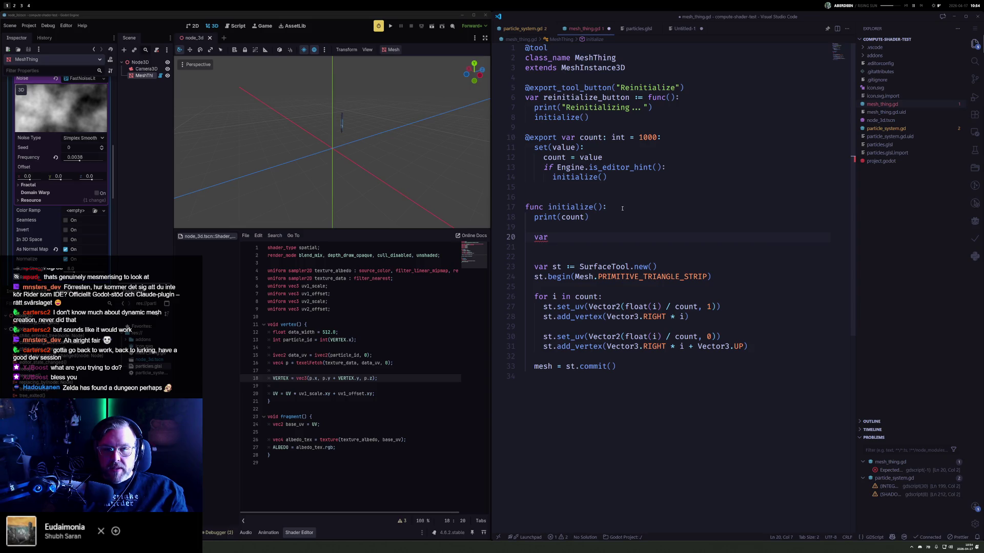
type("texture = ")
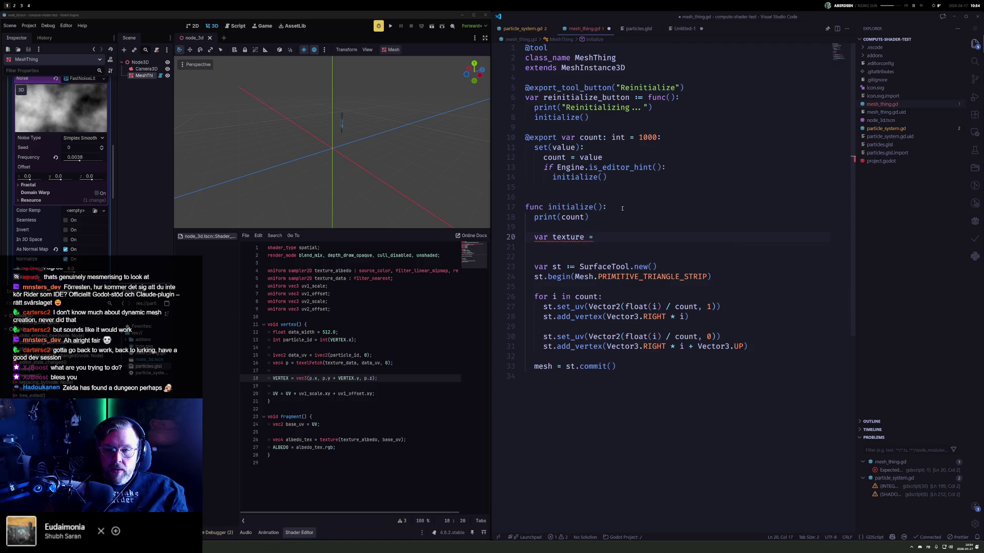
type("texture")
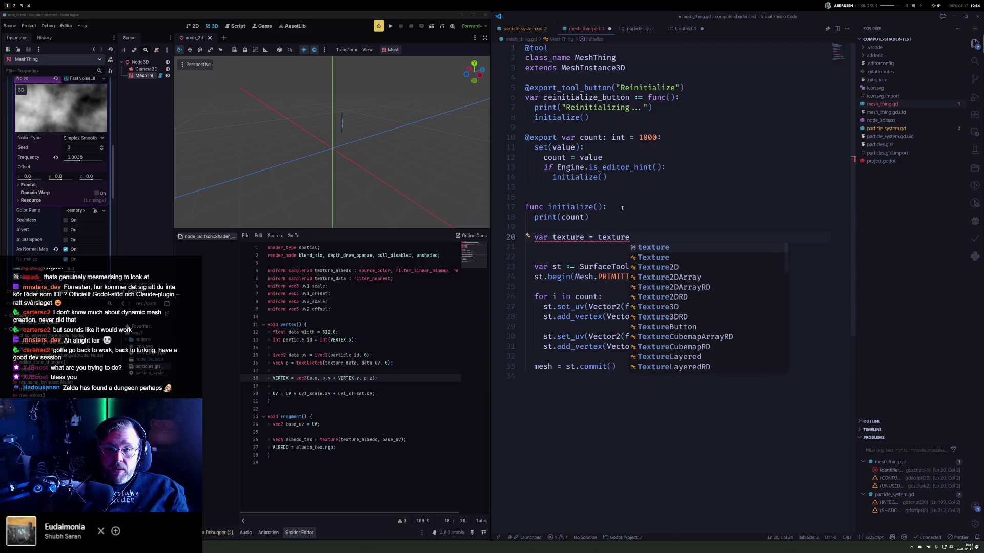
key("Down")
key("Down")
key("Return")
type(".new(")
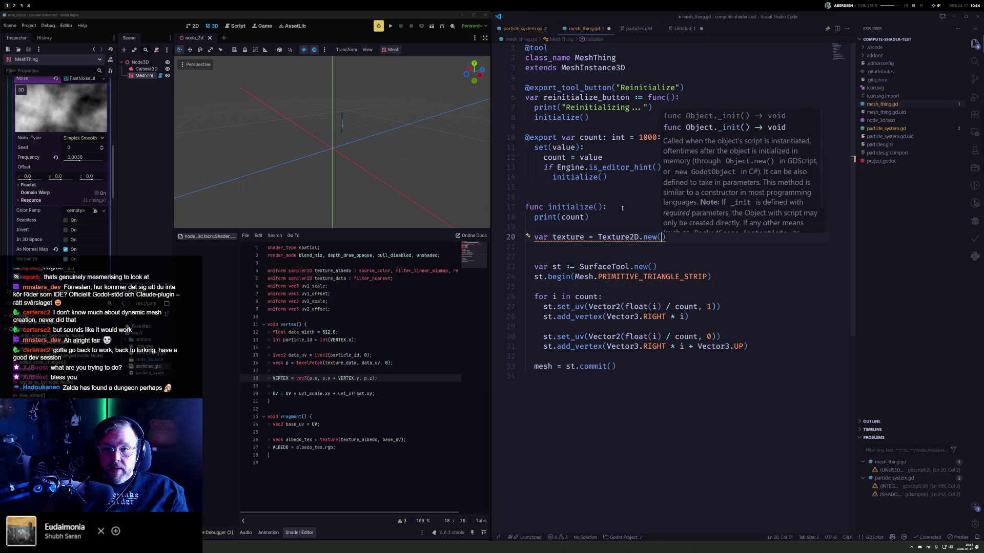
type(")")
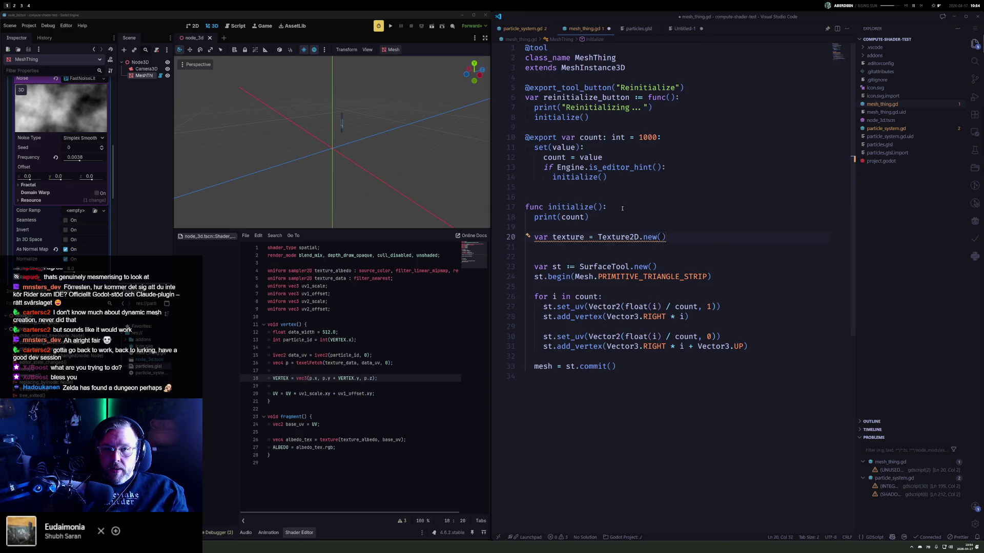
key("Return")
Step: Erase the unfinished texture.set call and the Texture2D line, leaving blank lines
type("texture.setp")
key("BackSpace")
key("Down")
key("Down")
key("Down")
key("BackSpace")
key("BackSpace")
key("BackSpace")
key("Up")
key("shift+End")
key("BackSpace")
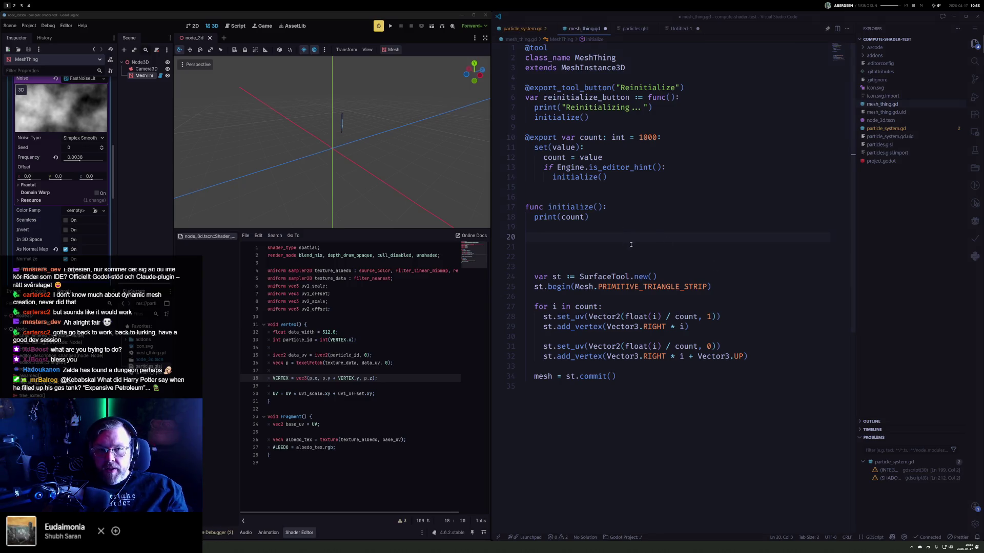
Step: Paste the Image.create, fill and ImageTexture lines and indent them into initialize()
type("var image := Image.create(256, 256, false, Image.FORMAT_RGBAF) image.fill(Color(1, 0, 0, 1)) # or: image.set_pixel(x, y, Color(...)) var tex := ImageTexture.create_from_image(image)")
key("shift+Up")
key("shift+Up")
key("shift+Home")
key("Tab")
Step: Change the Image.create size arguments from 256, 256 to 512, 4
left_click(664, 246)
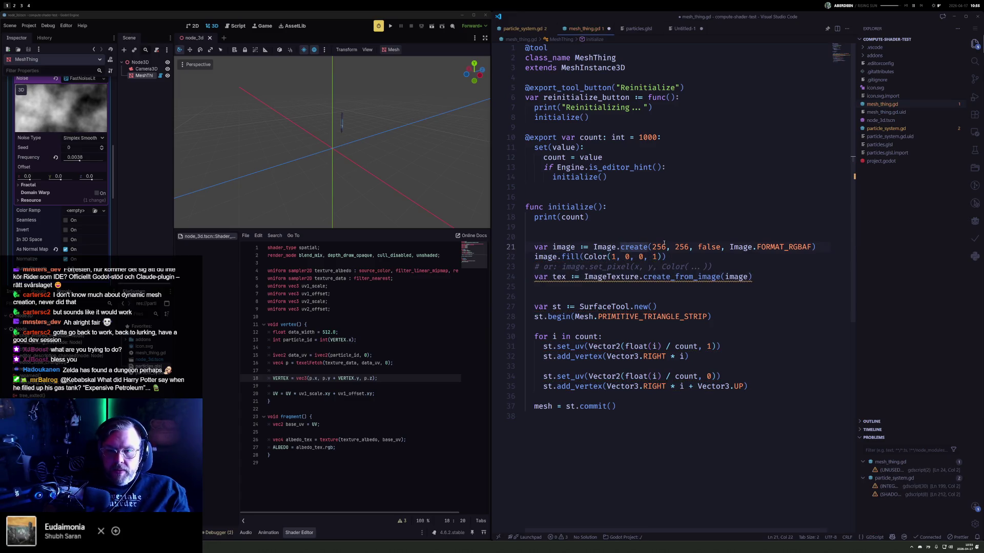
key("BackSpace")
key("BackSpace")
key("BackSpace")
type("51")
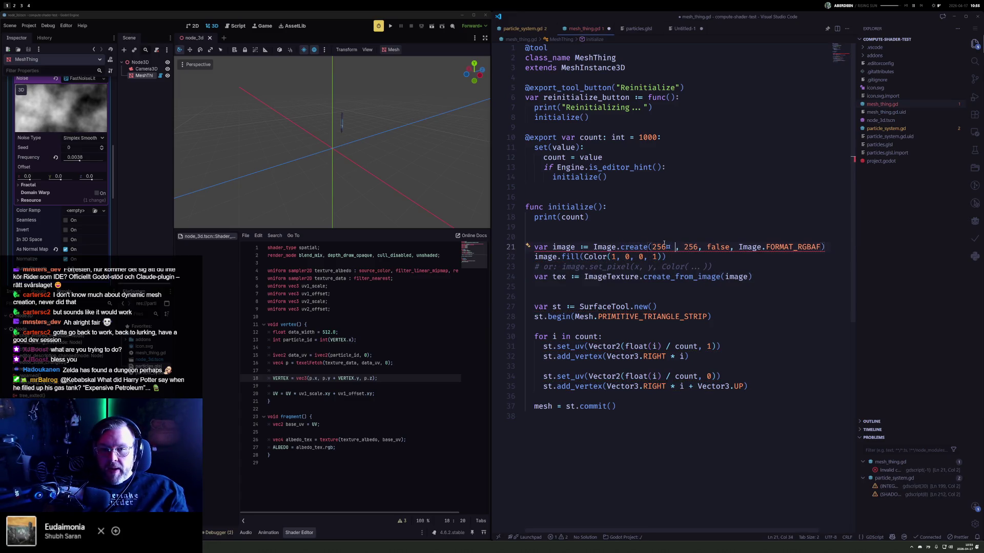
type("2")
key("Right")
key("Right")
key("shift+Right")
key("shift+Right")
key("shift+Right")
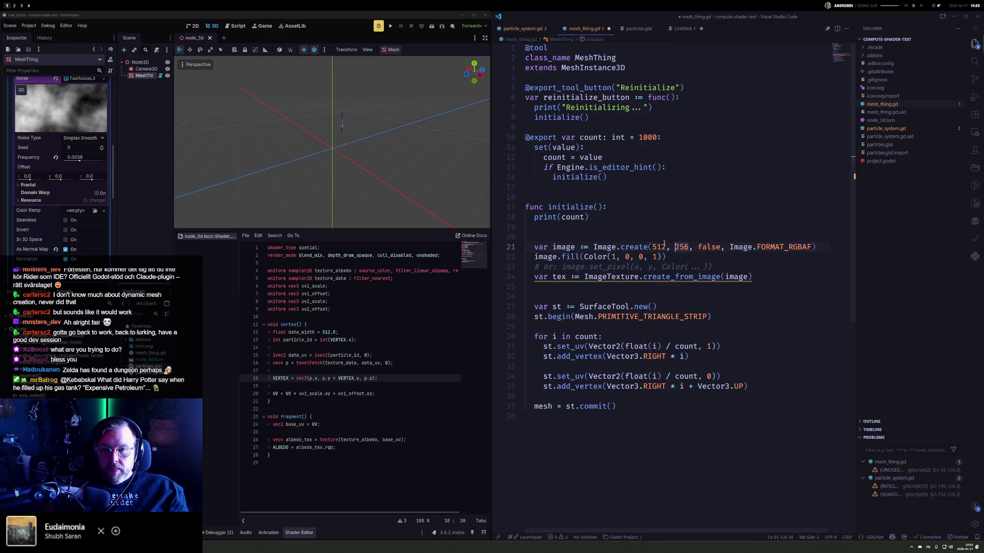
type("a")
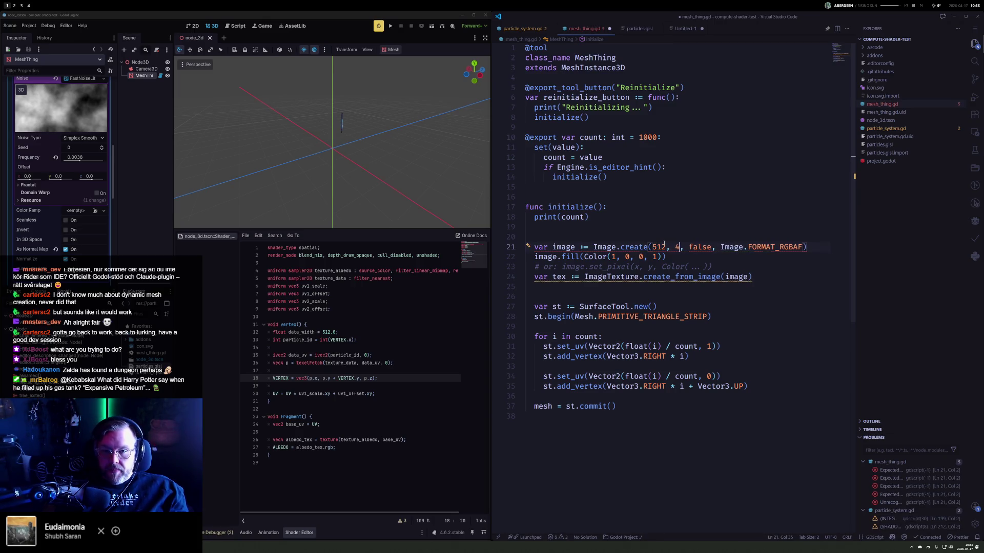
key("ctrl+Right")
key("ctrl+Right")
key("ctrl+Right")
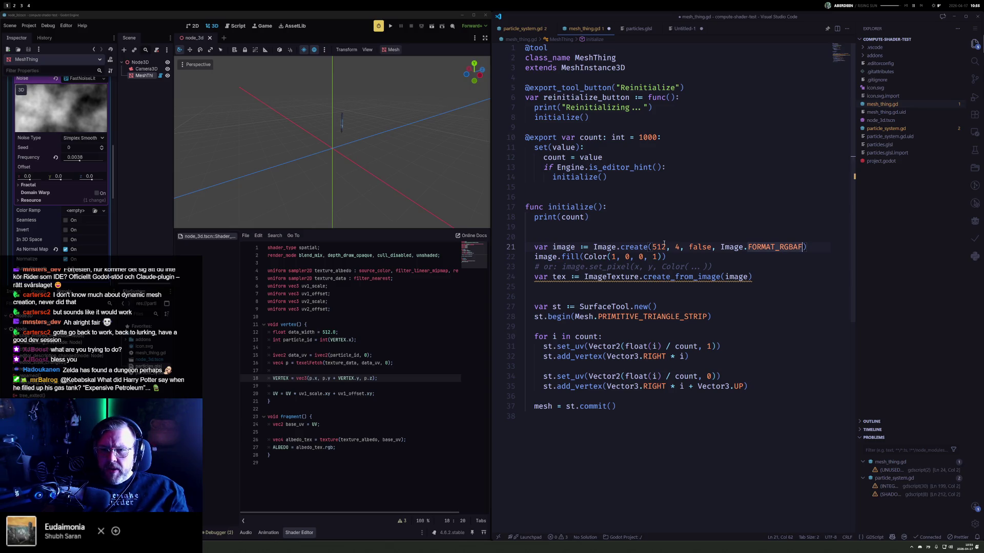
Step: Review the fill and tex lines and open a new line below the tex declaration
key("Down")
key("Home")
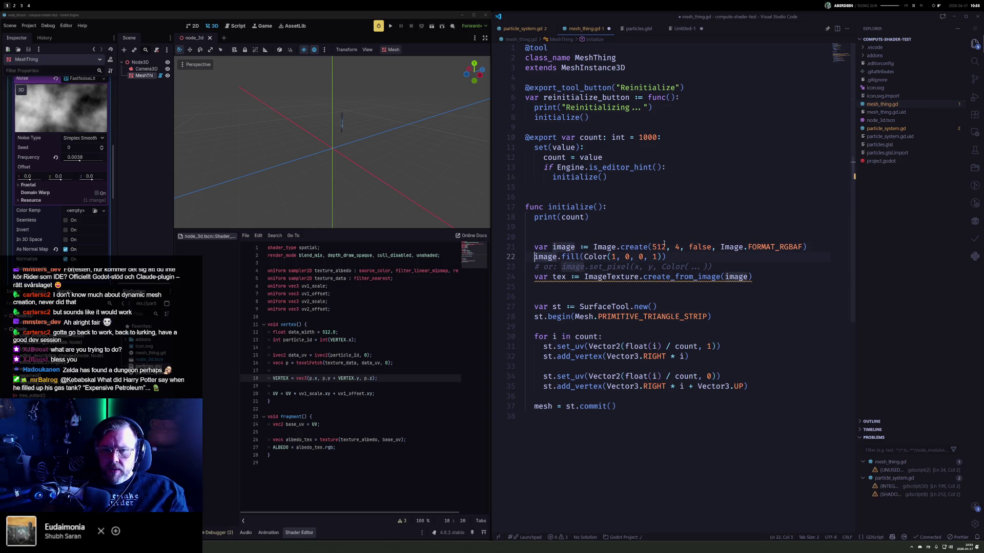
key("ctrl+Right")
key("ctrl+Right")
key("ctrl+Right")
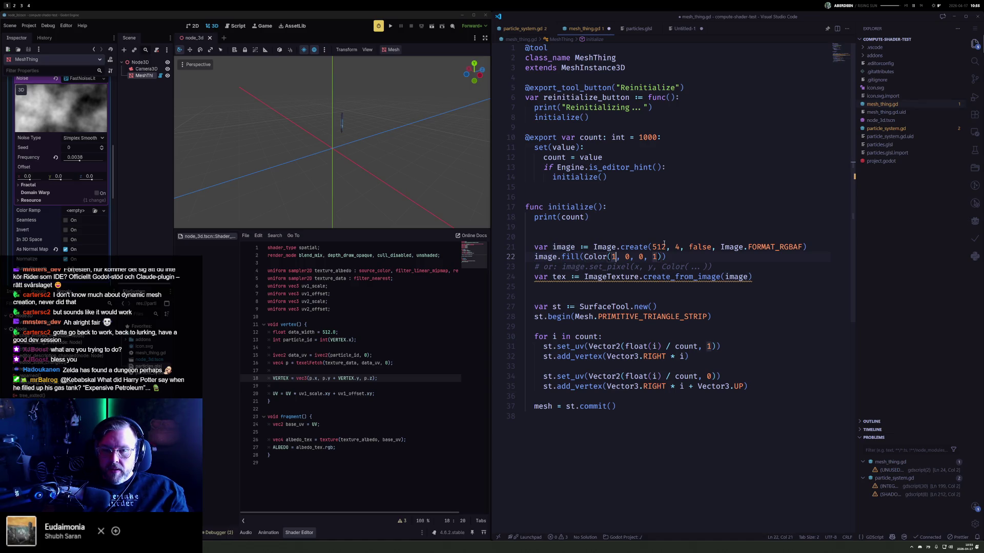
key("Down")
key("Down")
key("Home")
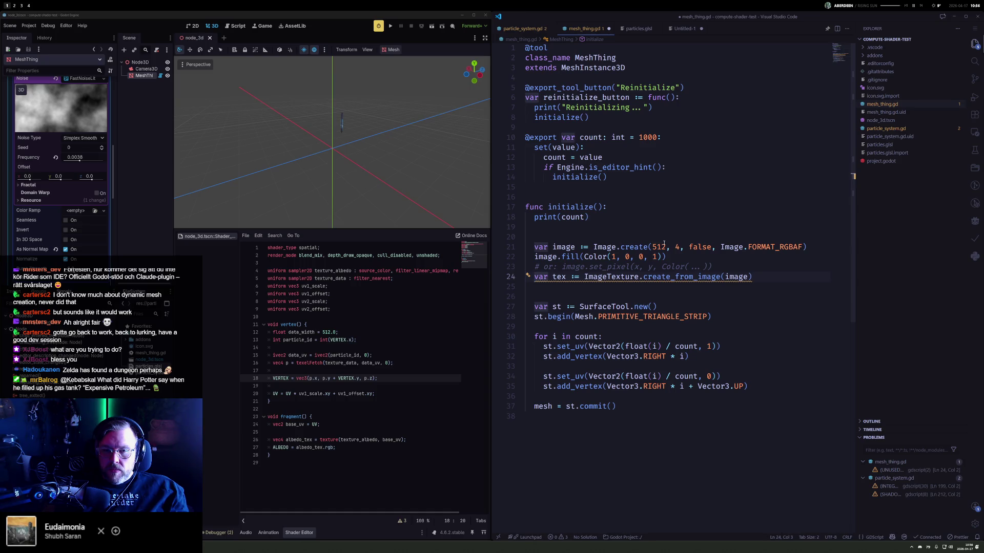
key("End")
key("Return")
key("Return")
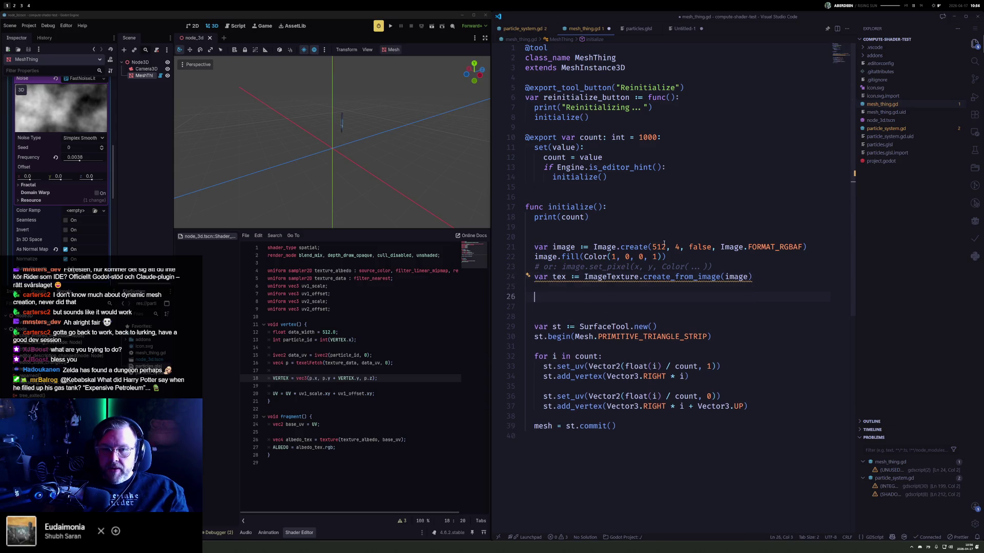
Step: Start a line that wraps material_overlay in a cast to ShaderMaterial
type("material")
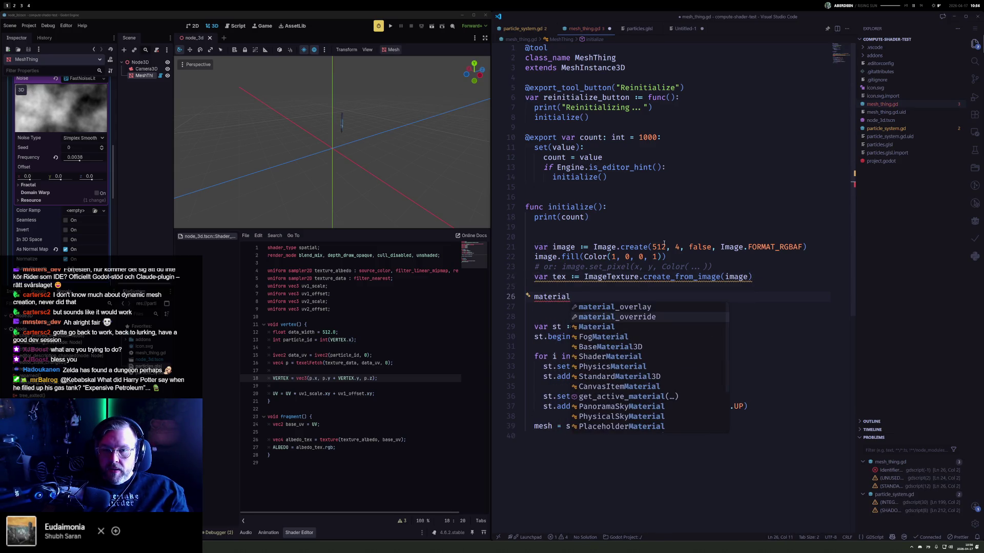
key("Tab")
type(".sette")
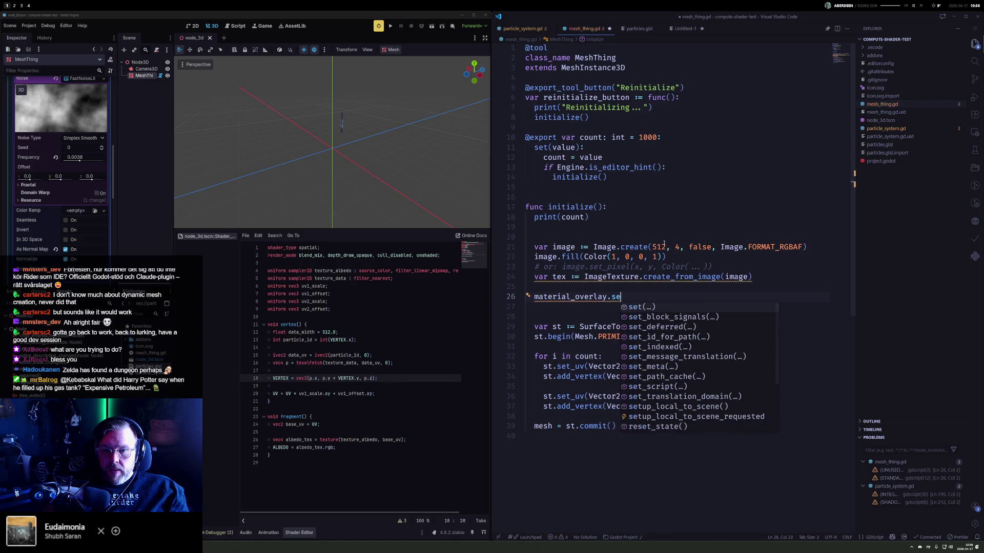
key("BackSpace")
key("BackSpace")
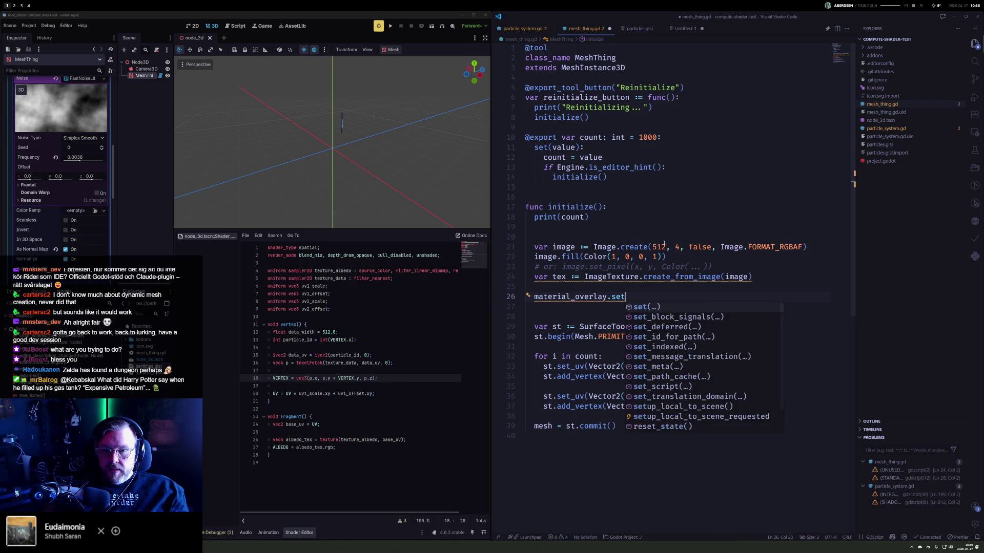
type("_")
key("BackSpace")
key("BackSpace")
key("BackSpace")
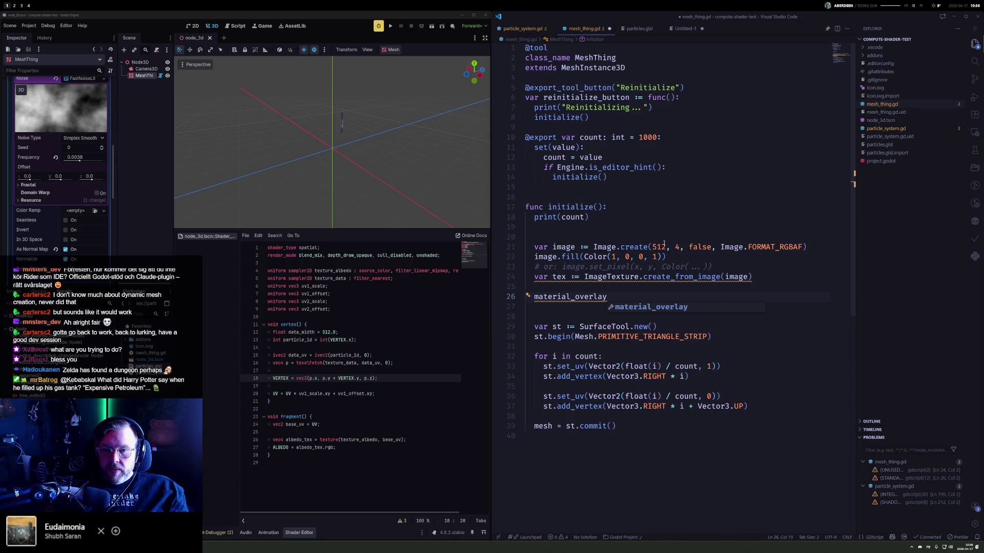
key("Home")
type("(")
key("End")
type("as Shaderm")
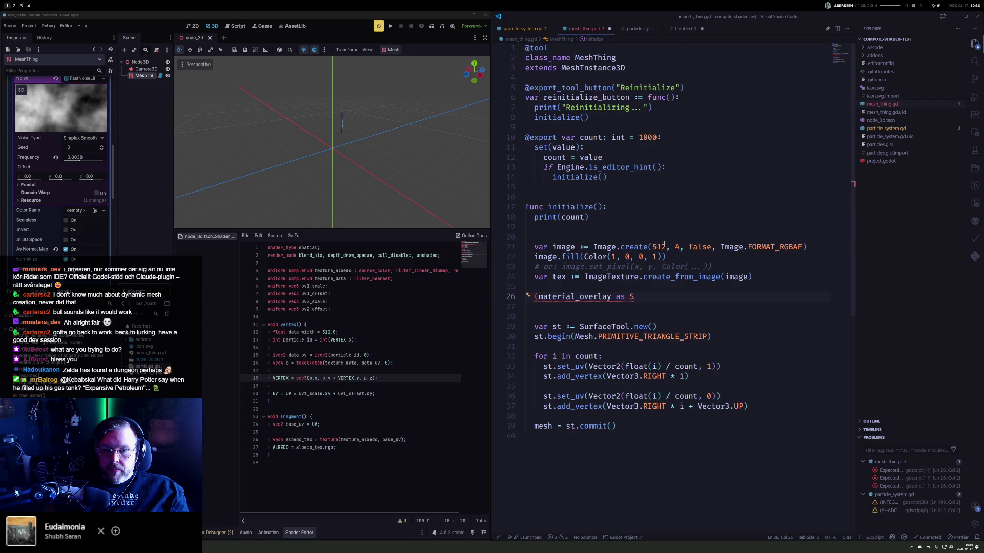
key("Return")
Step: Call set_shader_parameter("texture_data", tex) on the cast material and save mesh_thing.gd
type(").sett")
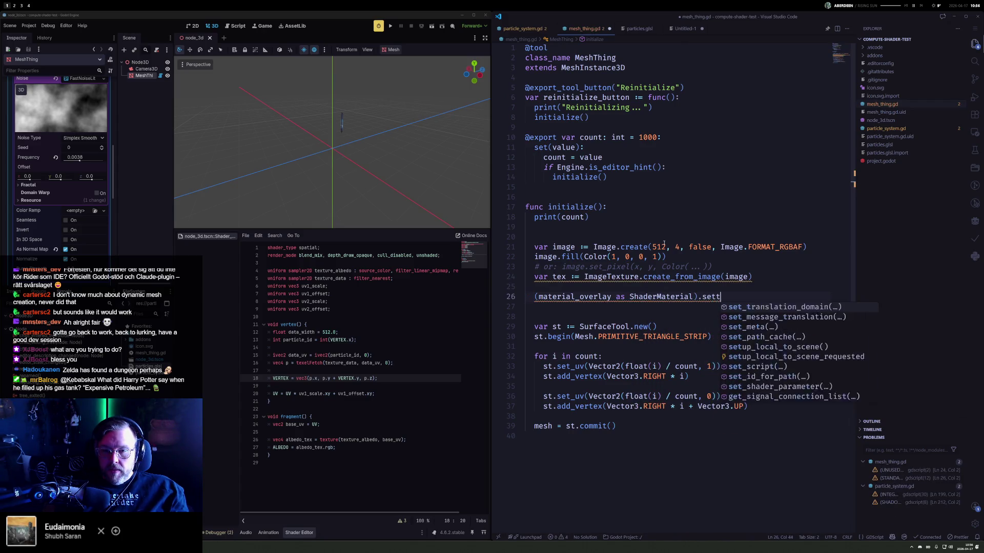
key("Down")
key("Down")
key("Down")
key("Return")
type("\"")
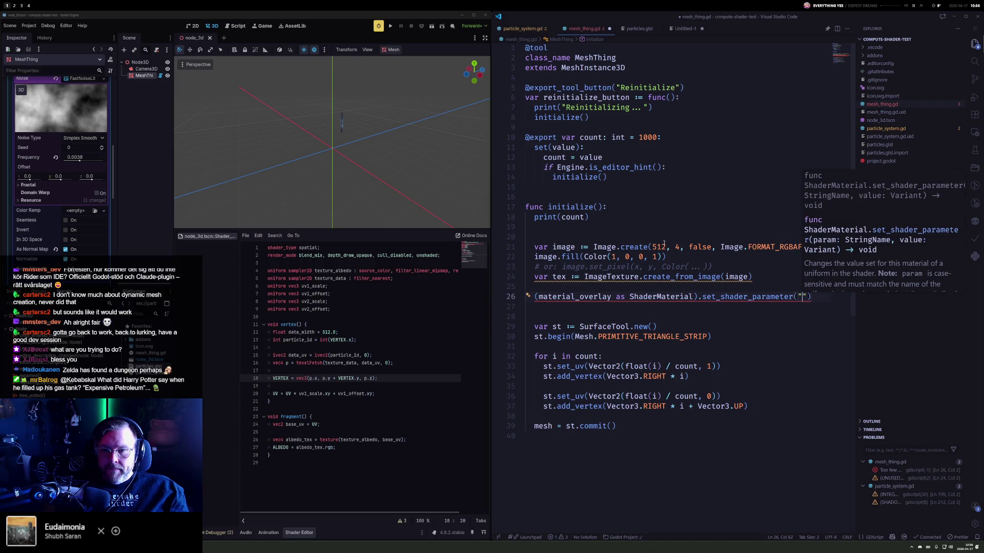
type("texture_data\",")
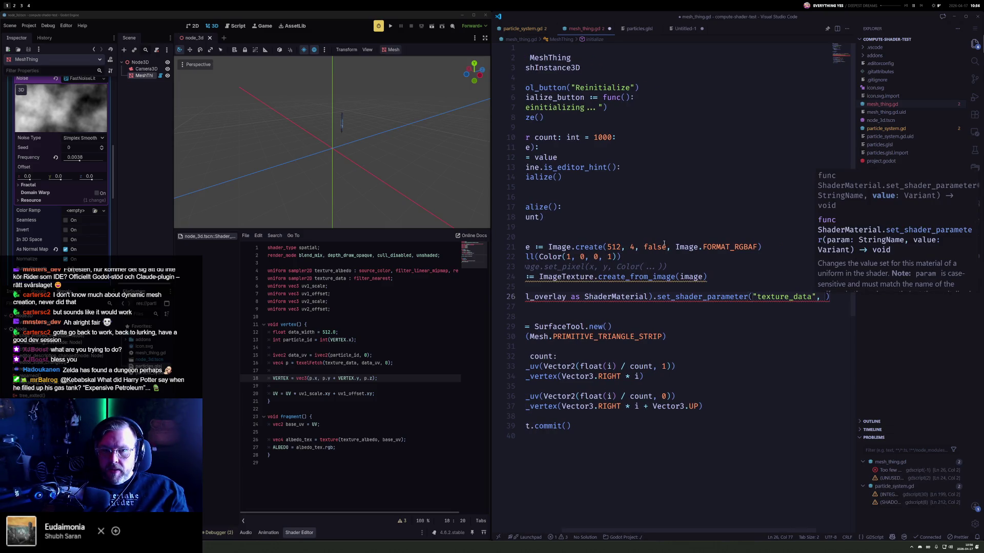
type(" tex)")
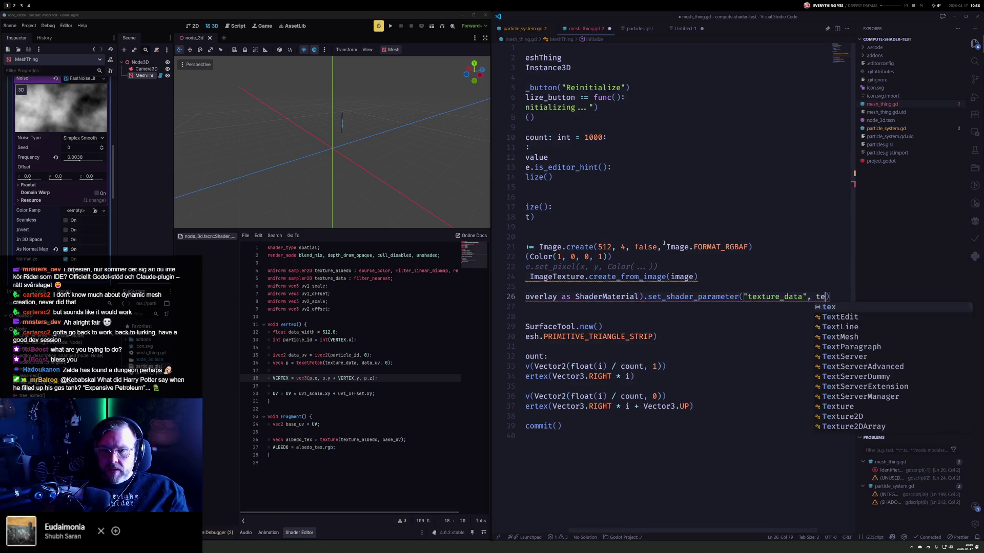
key("ctrl+s")
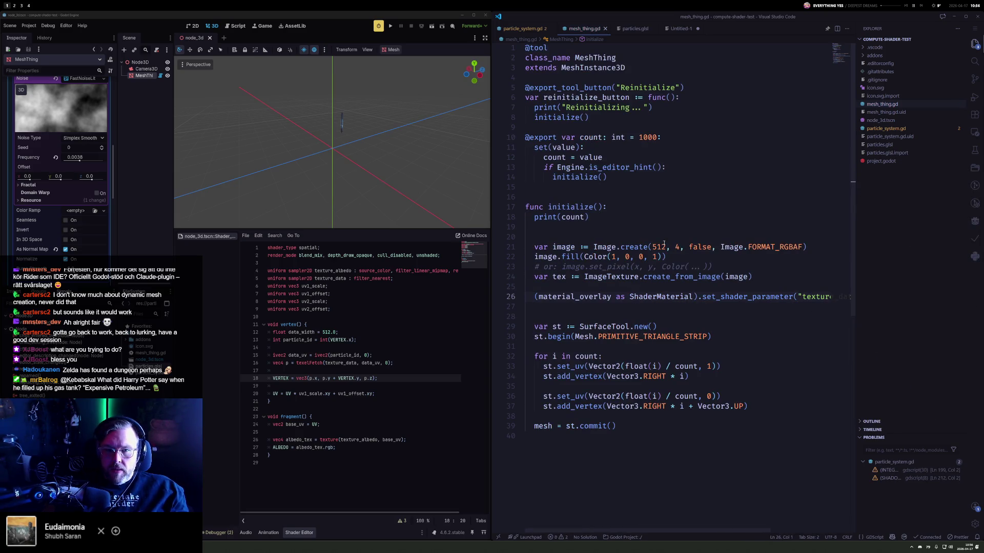
Step: Reinitialize the MeshThing in Godot and clear the Output log
left_click(144, 76)
scroll(82, 128, "up", 5)
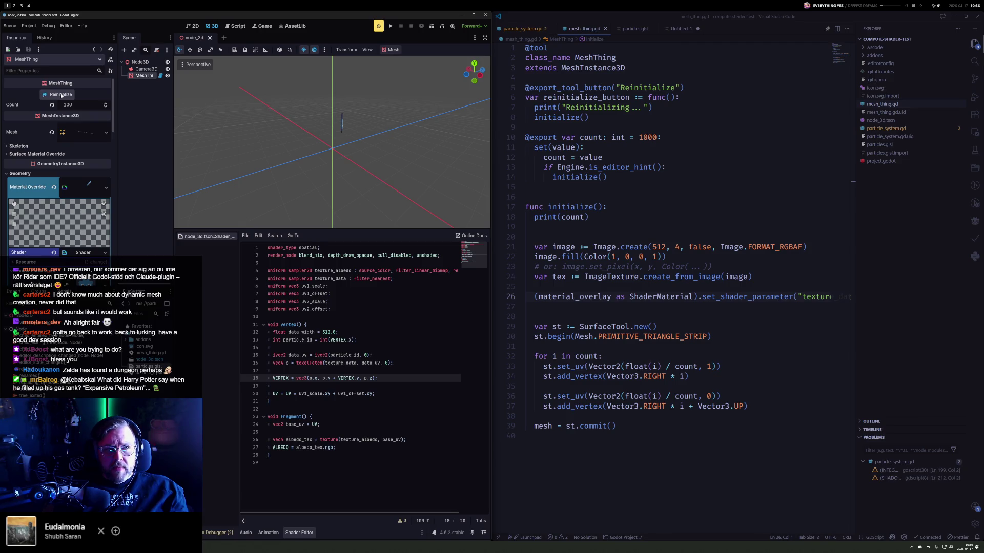
left_click(61, 94)
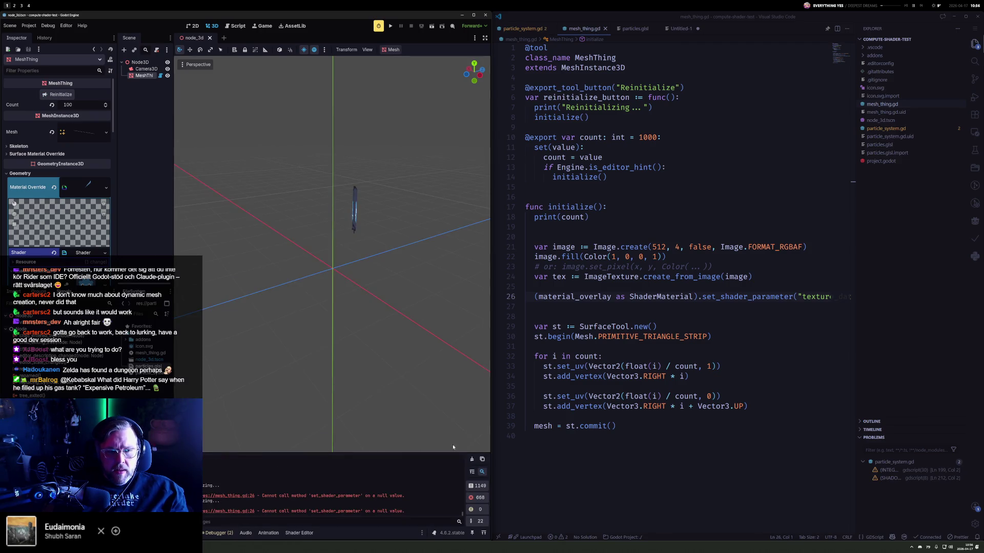
left_click(471, 460)
left_click(62, 95)
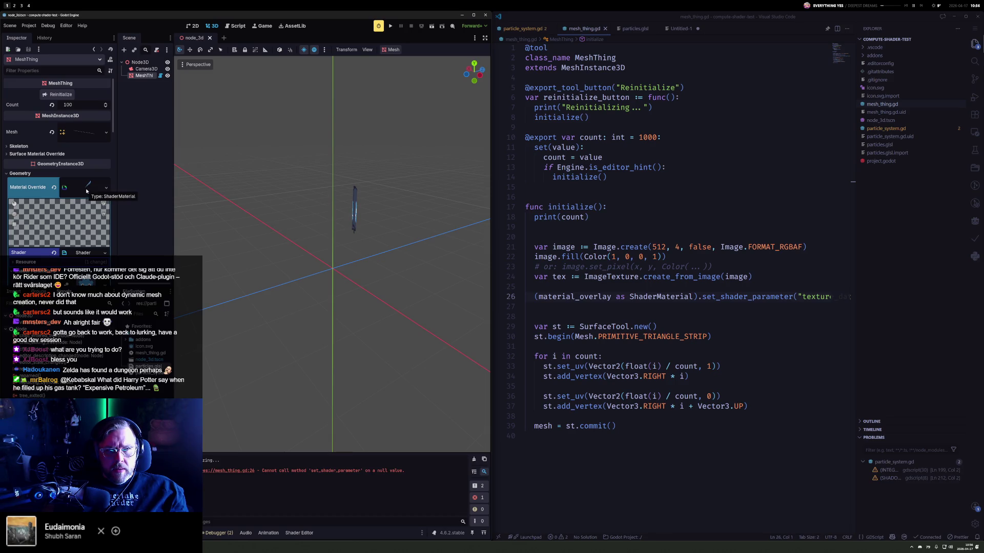
Step: Change material_overlay to material_override on line 26, save, and reinitialize the mesh
scroll(82, 206, "down", 1)
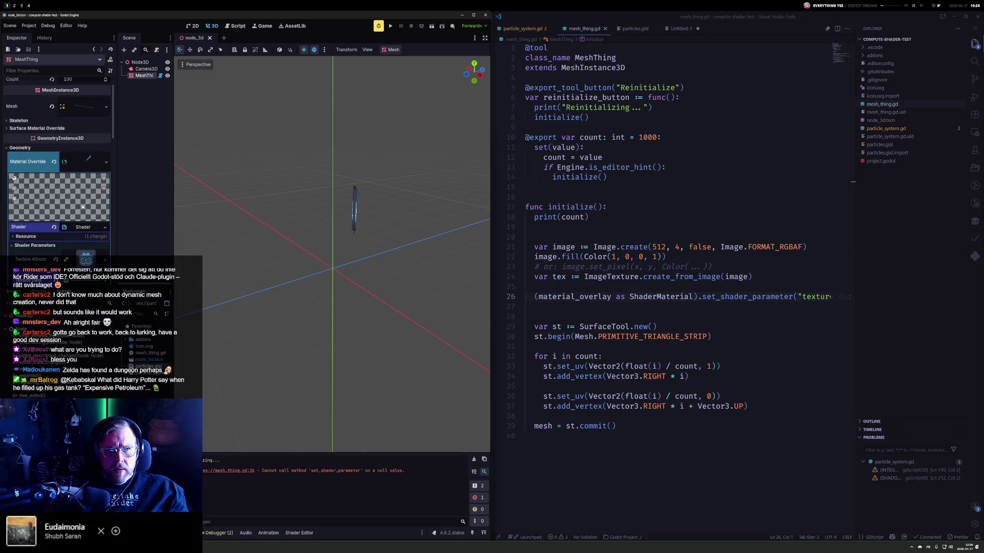
double_click(579, 297)
type("material_override")
key("ctrl+s")
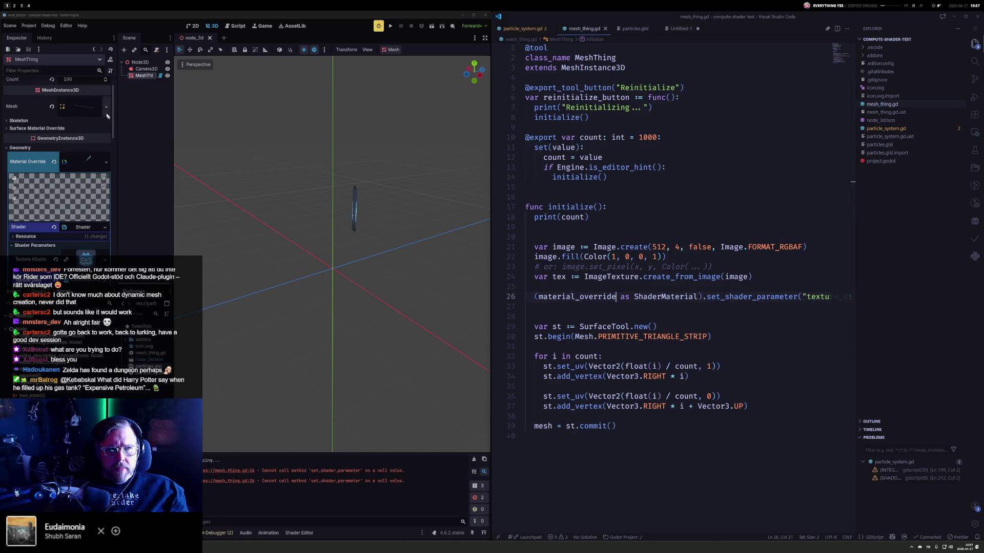
scroll(103, 120, "up", 1)
left_click(57, 95)
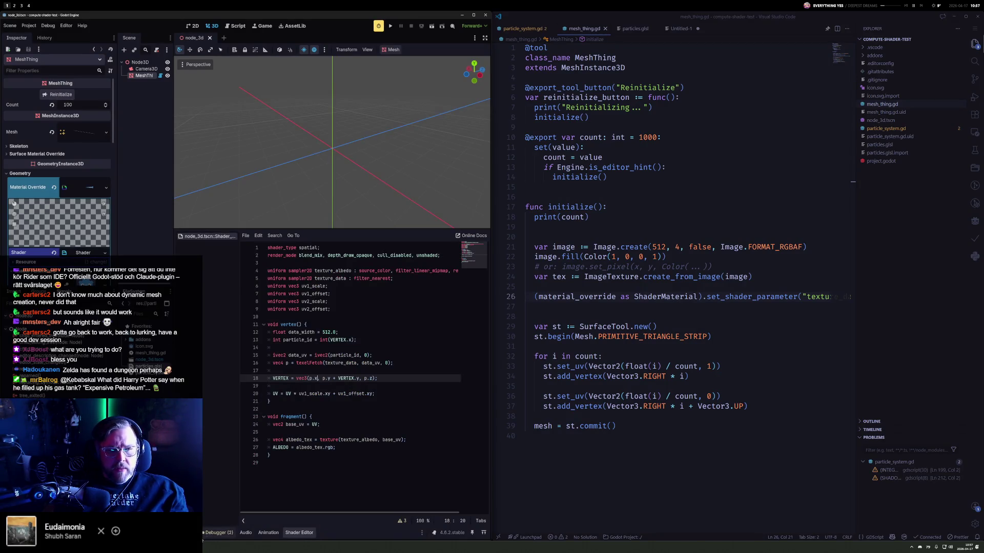
Step: Clear the Output log and return to the end of the comment line in the code
left_click(185, 533)
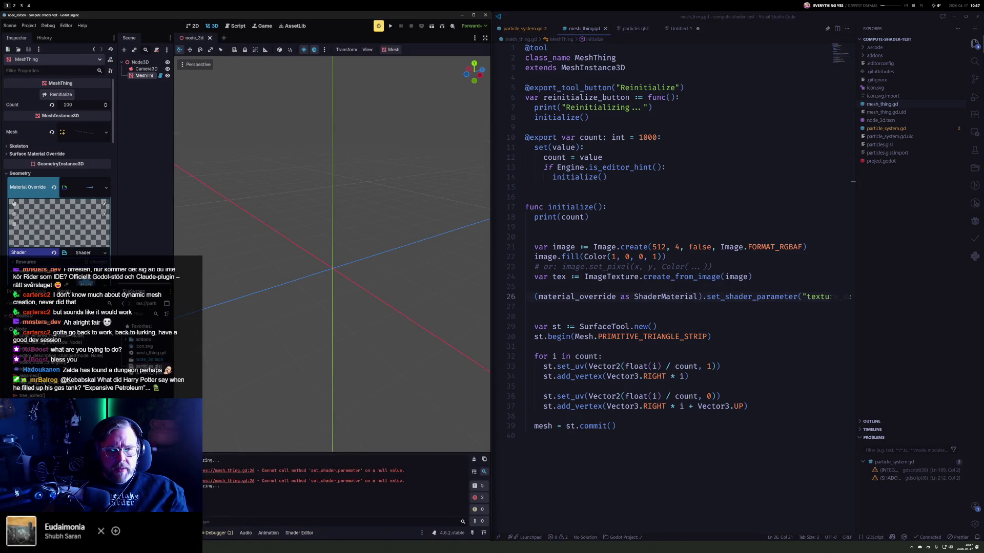
left_click(474, 460)
left_click(53, 94)
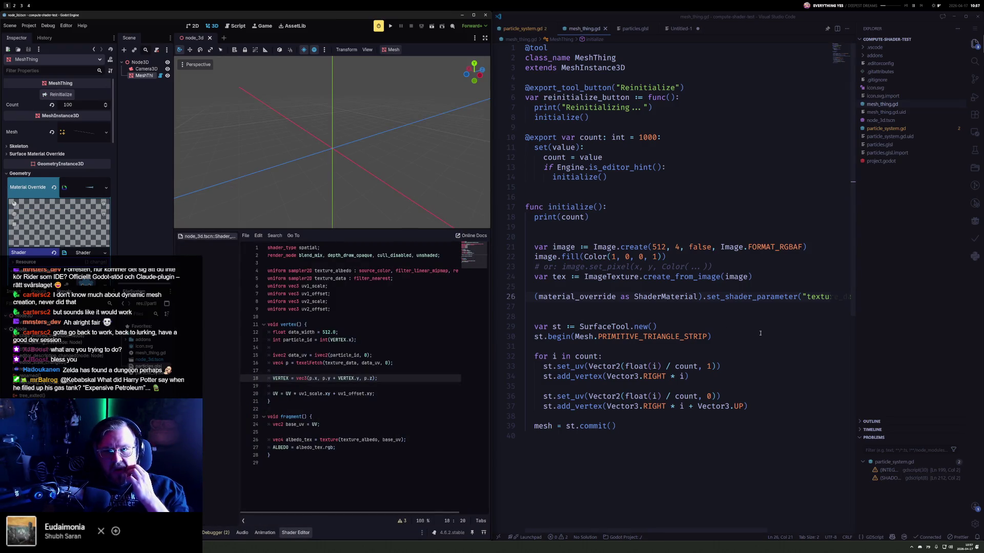
key("Up")
key("Up")
key("Up")
key("End")
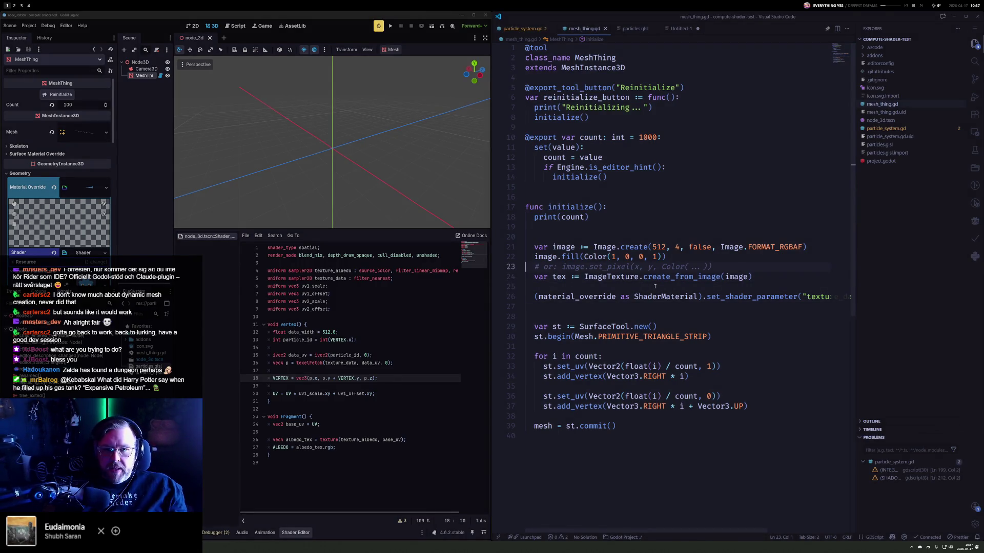
Step: Keep the image.fill line but change its colour's red value to 0
key("Up")
key("shift+Home")
key("ctrl+x")
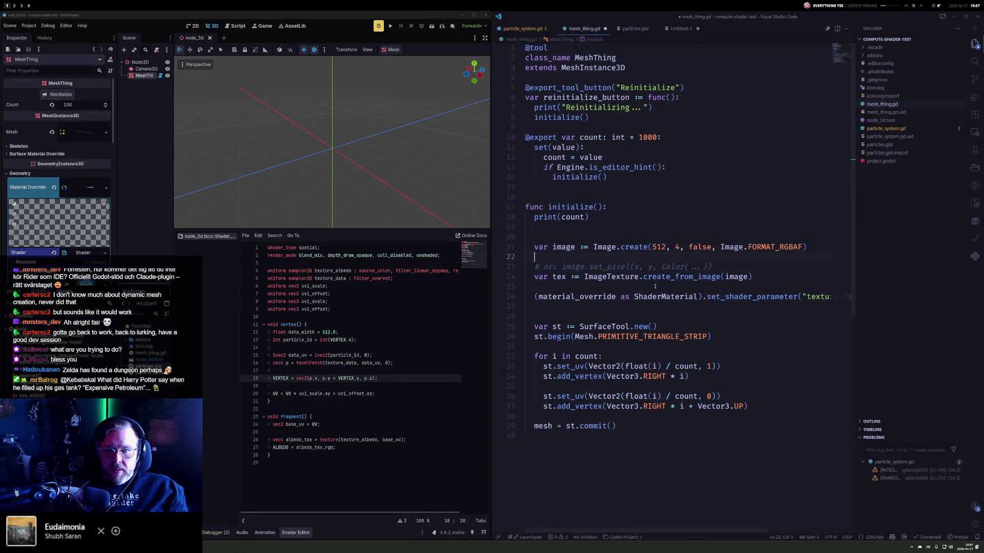
key("Return")
type("for i")
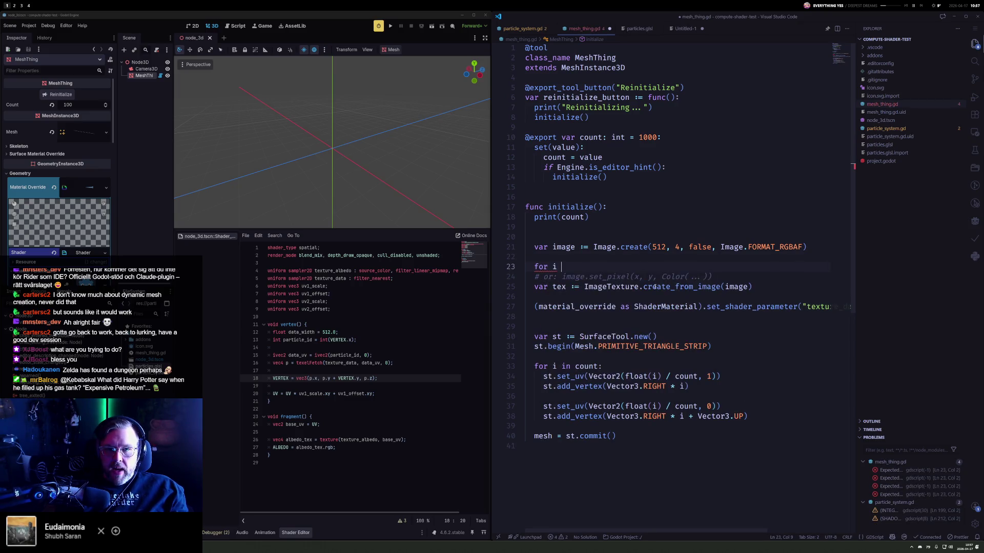
key("ctrl+z")
key("ctrl+z")
key("ctrl+z")
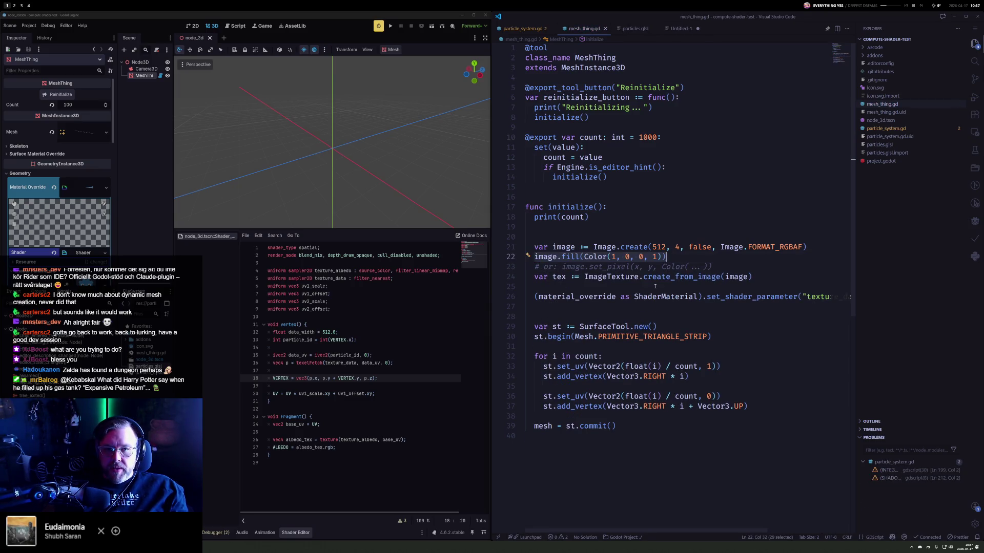
key("Left")
key("Left")
key("Left")
key("BackSpace")
type("0")
key("End")
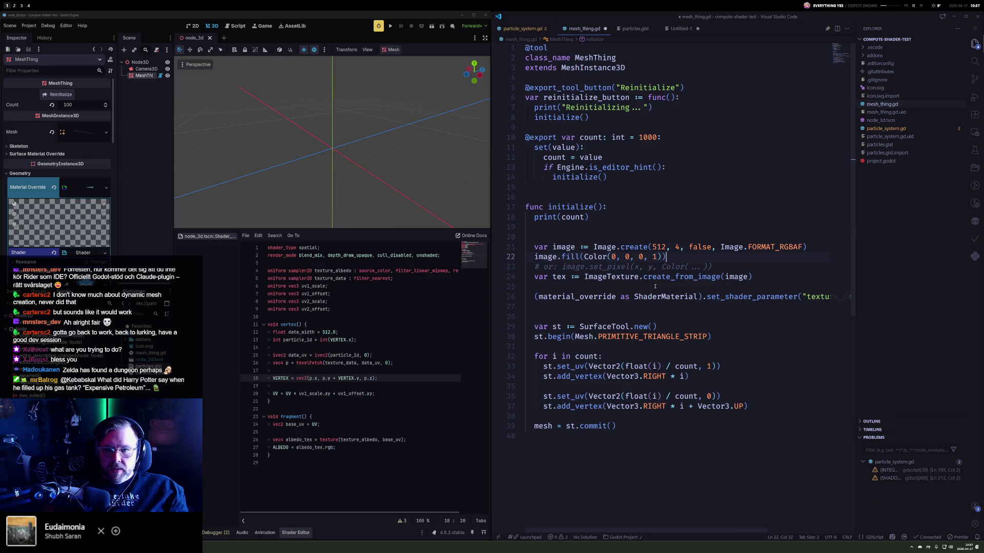
Step: Add a 'for i in count:' loop below the fill line
key("Return")
key("Return")
type("for i in cou")
key("Tab")
type(":")
key("Return")
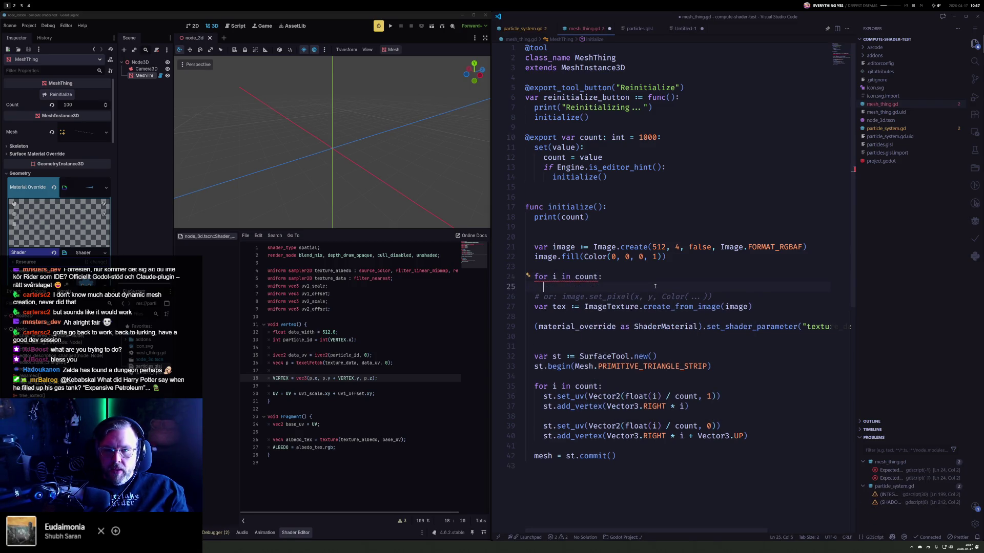
key("Down")
key("Down")
Step: Uncomment the set_pixel example inside the loop and set its coordinates to (i, 0)
key("Up")
key("ctrl+Right")
key("BackSpace")
key("BackSpace")
key("BackSpace")
key("ctrl+Right")
key("ctrl+Right")
key("ctrl+shift+Right")
key("ctrl+shift+Right")
key("ctrl+shift+Right")
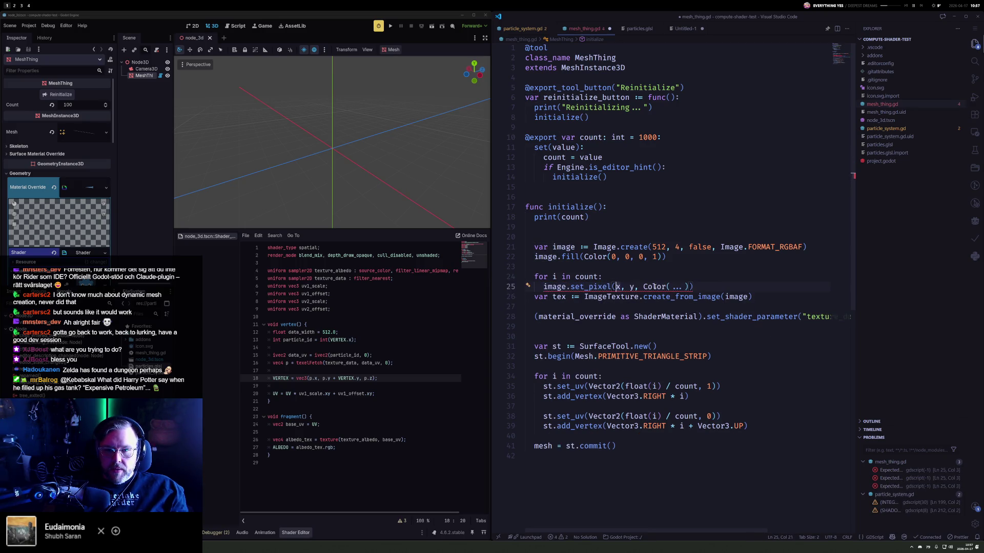
key("Home")
key("shift+Right")
type("i")
key("Escape")
key("Right")
key("Right")
key("shift+Right")
type("0")
key("End")
key("Return")
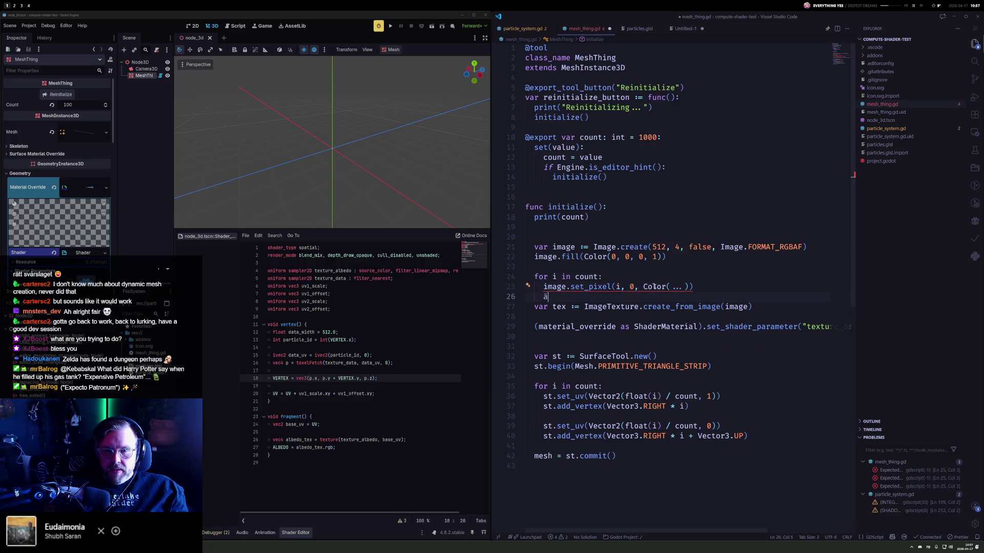
key("Return")
key("Up")
key("Up")
Step: Clear the Color placeholder and add 'var phase := float(i) / count' above set_pixel
key("End")
key("Left")
key("Left")
key("shift+Left")
key("shift+Left")
key("shift+Left")
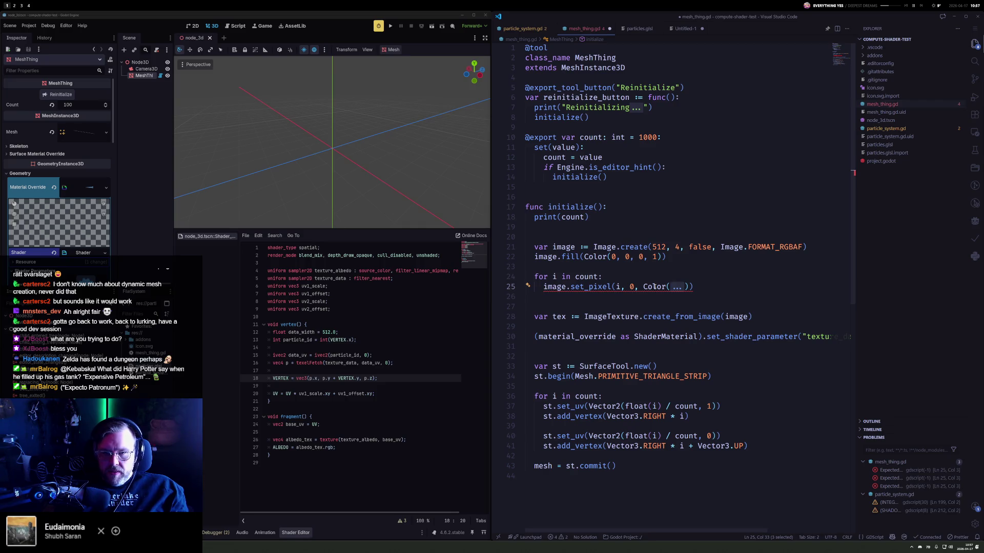
type("o")
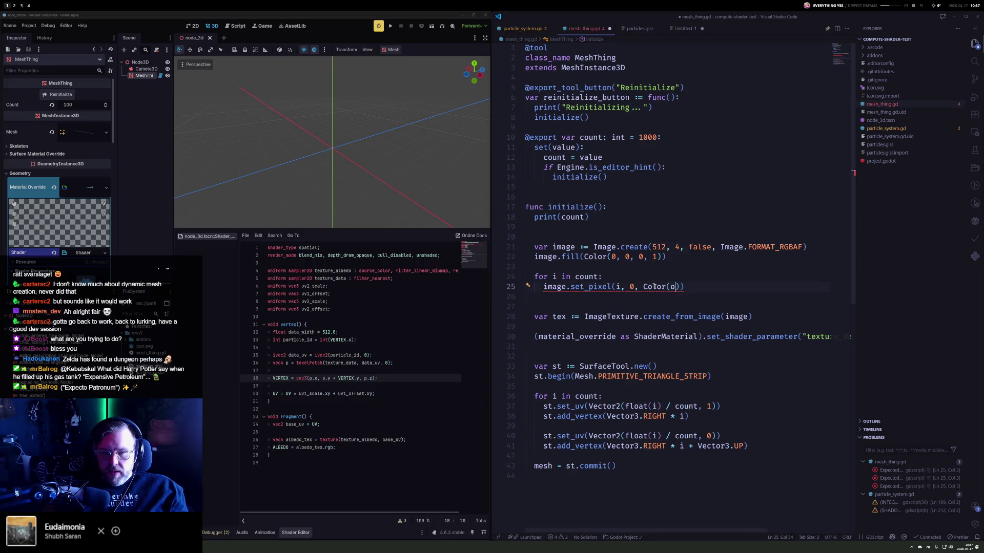
key("BackSpace")
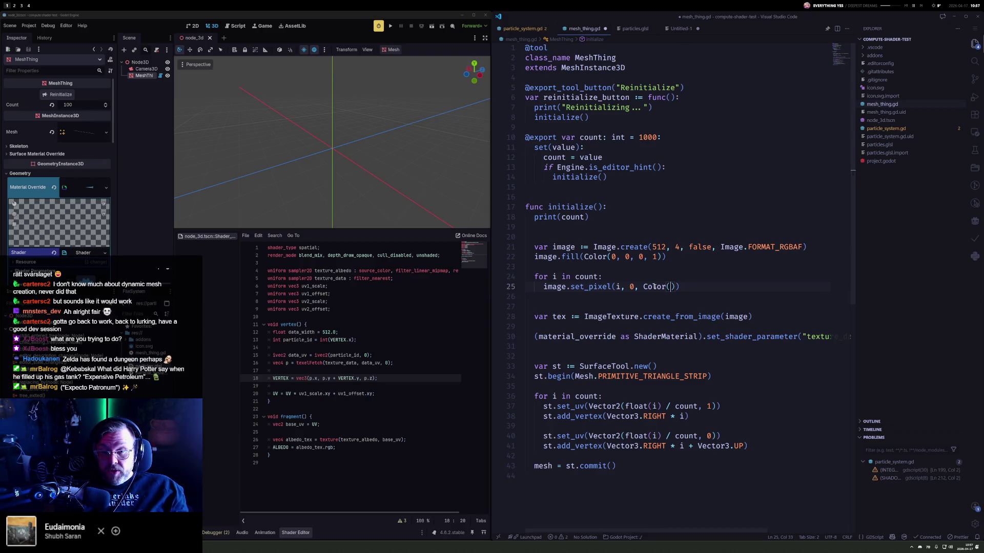
key("ctrl+shift+Return")
type("var phast")
key("BackSpace")
type("e ")
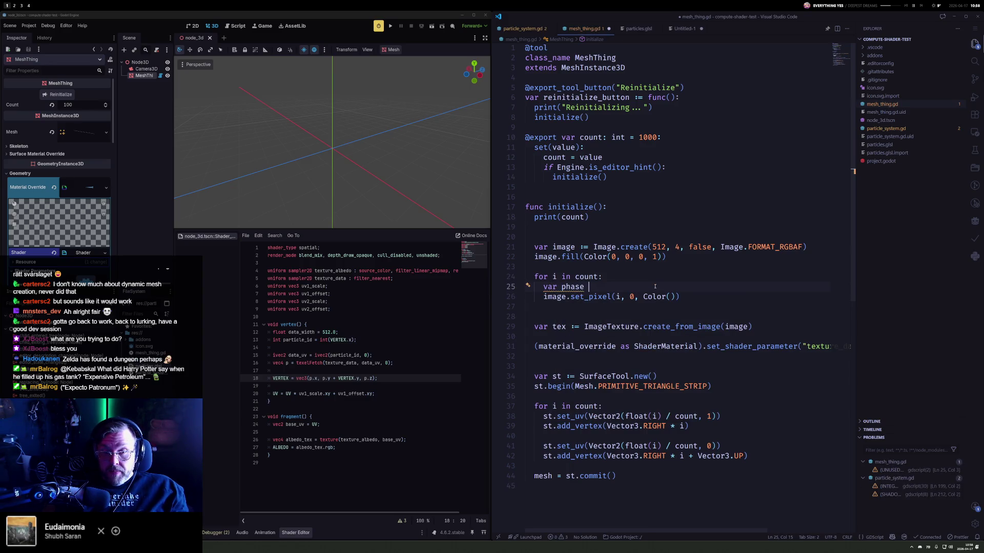
type(":= float(i) / count")
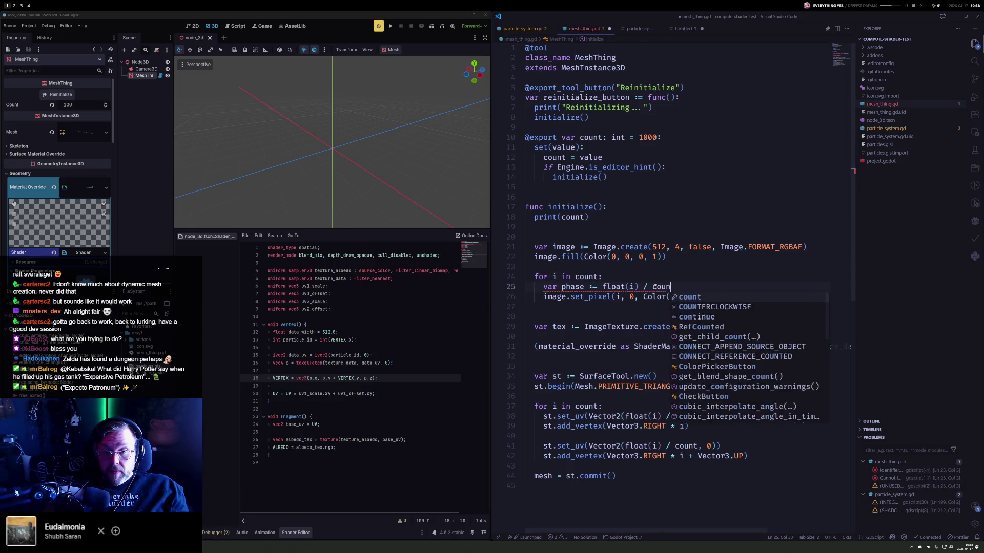
Step: Fill the Color arguments with i/10.0, sin(phase) * 2.0, 0.0, 1.0
key("Escape")
key("Down")
key("Left")
type("sin")
key("BackSpace")
key("BackSpace")
key("BackSpace")
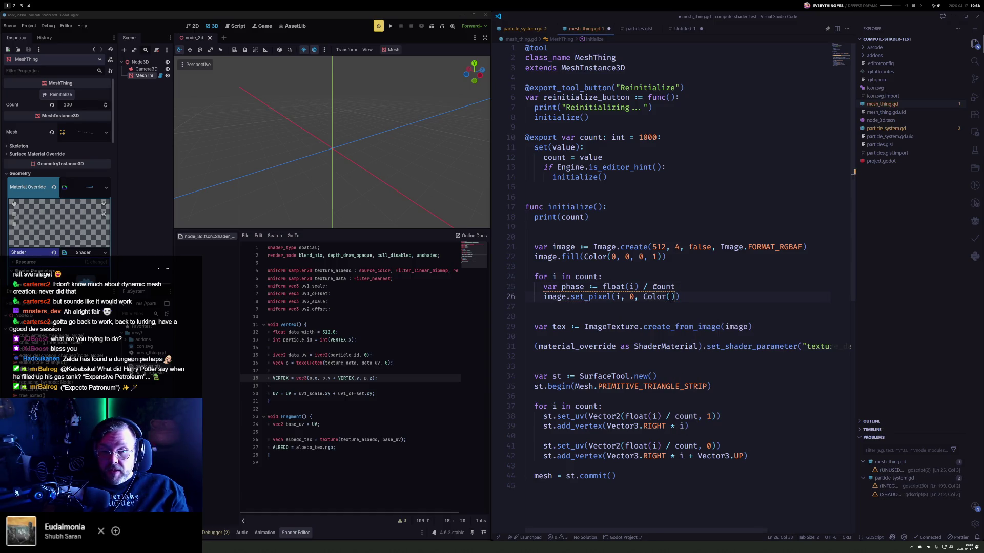
type("i/10.")
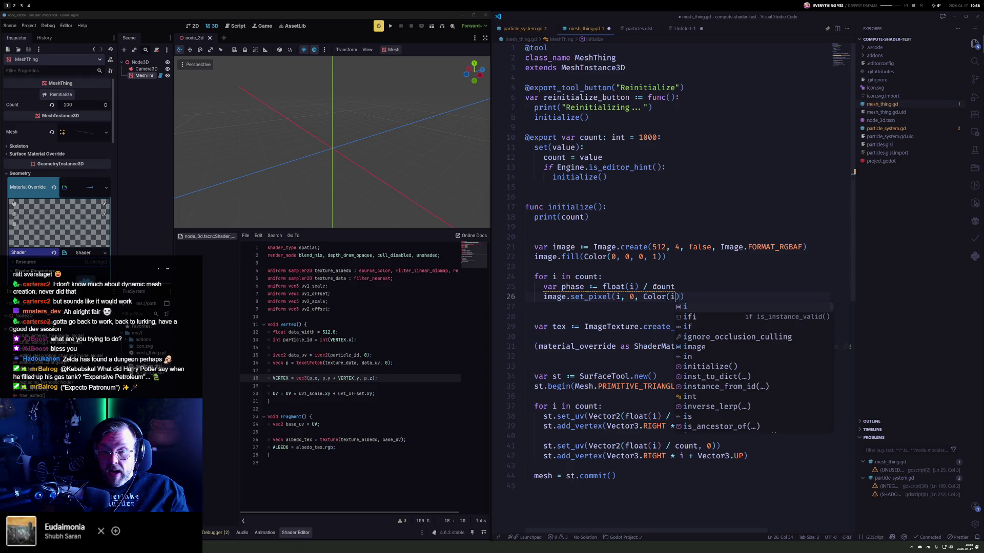
type("0, sin")
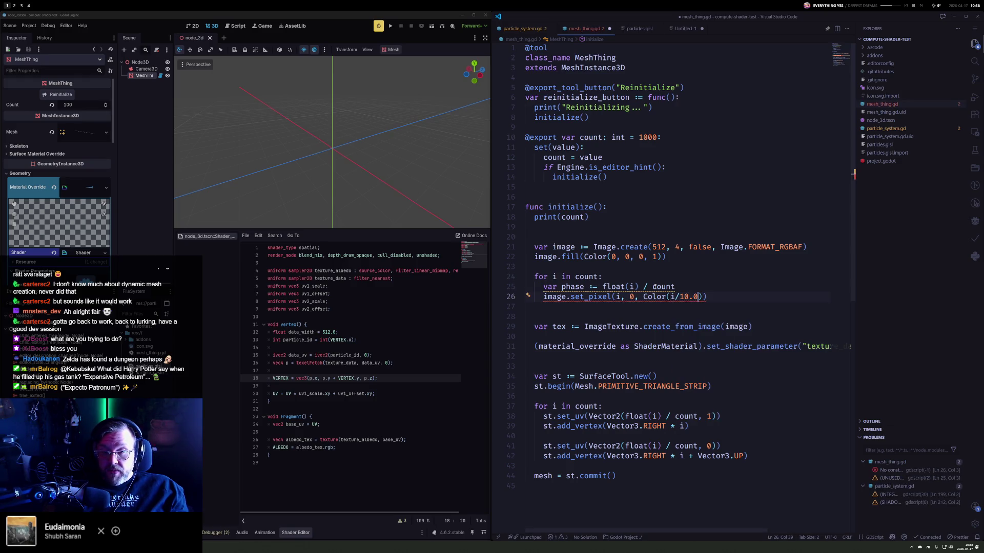
type("(")
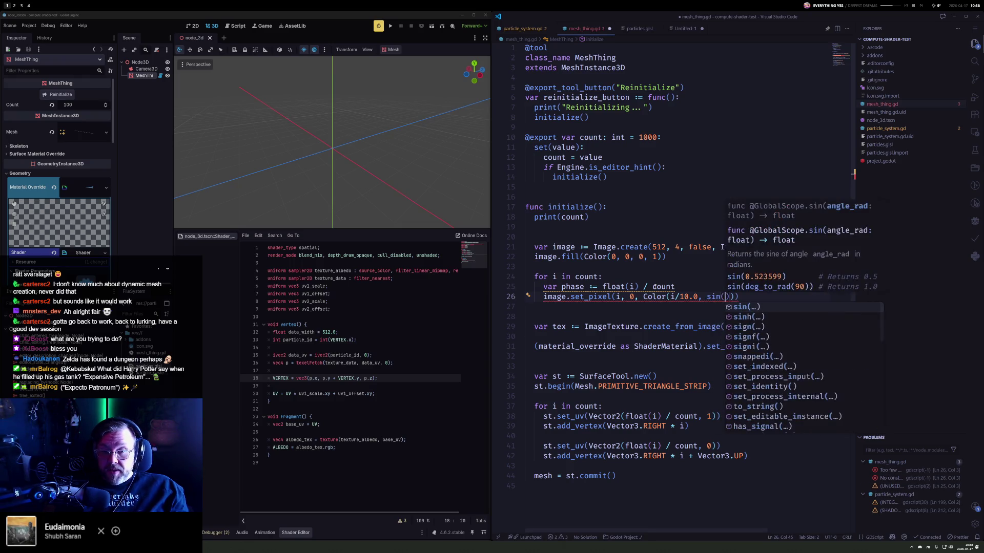
type("ph")
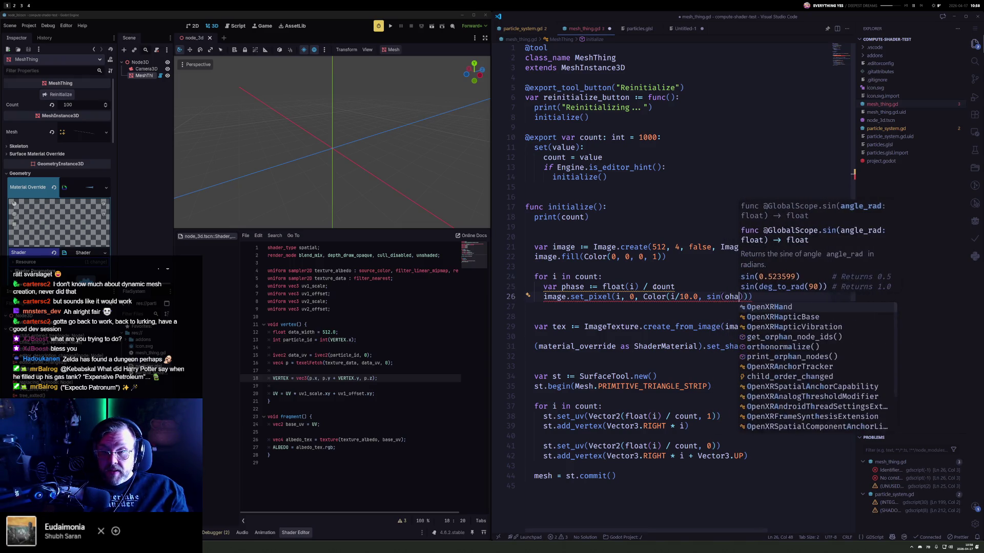
type("ase) * 2.0")
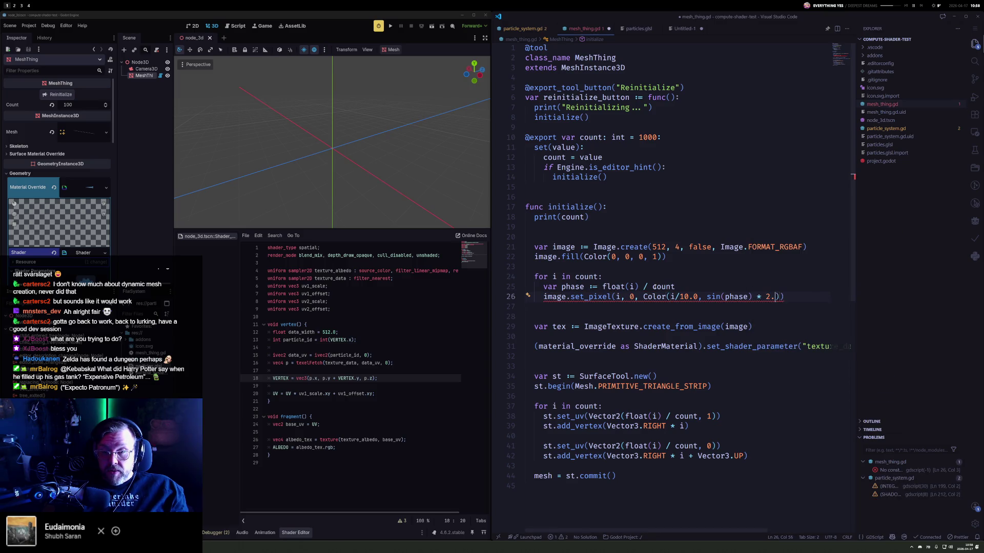
key("Left")
type(", 0")
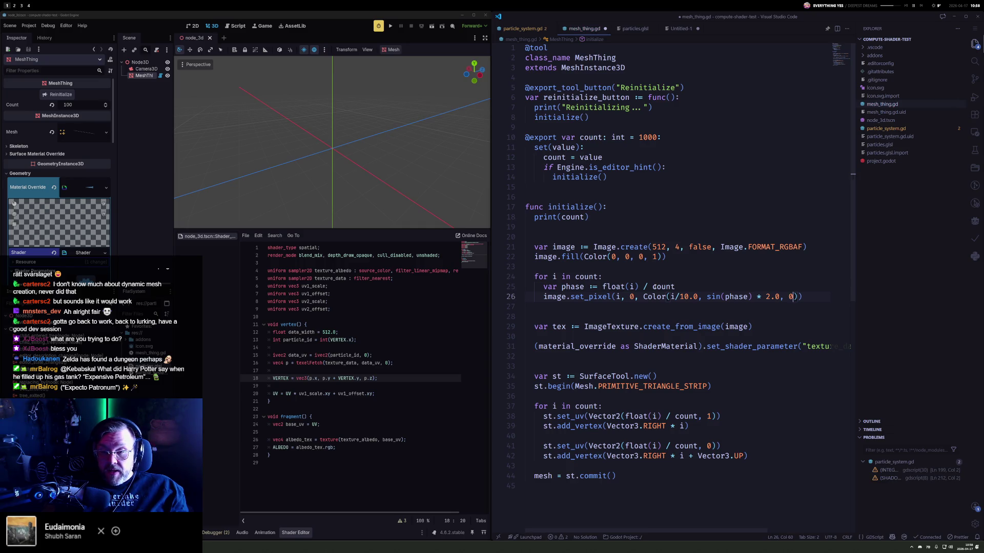
type(", 1.0")
key("Left")
key("Left")
key("Left")
type(".0")
Step: Save the script and rebuild the mesh to view the new strip
key("ctrl+b")
key("ctrl+s")
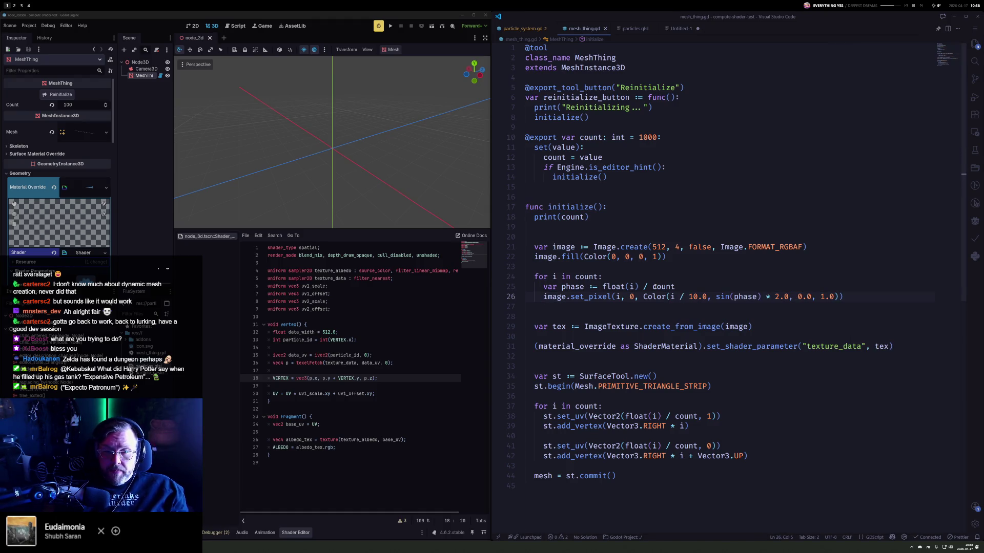
left_click(72, 98)
mouse_move(338, 154)
left_mouse_down()
mouse_move(410, 151)
mouse_move(300, 167)
mouse_move(288, 139)
mouse_move(274, 150)
left_mouse_up()
Step: Change the sine to sin(phase * 3), save, and rebuild the mesh into a curve
scroll(274, 150, "up", 5)
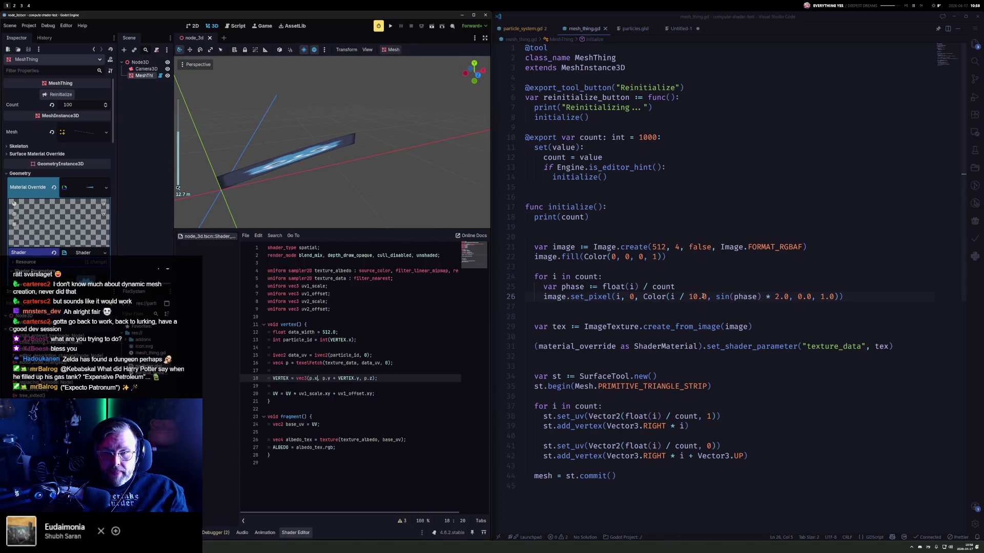
left_click(759, 297)
type("* 3")
key("ctrl+s")
left_click(61, 95)
mouse_move(367, 190)
left_mouse_down()
mouse_move(437, 158)
mouse_move(423, 164)
left_mouse_up()
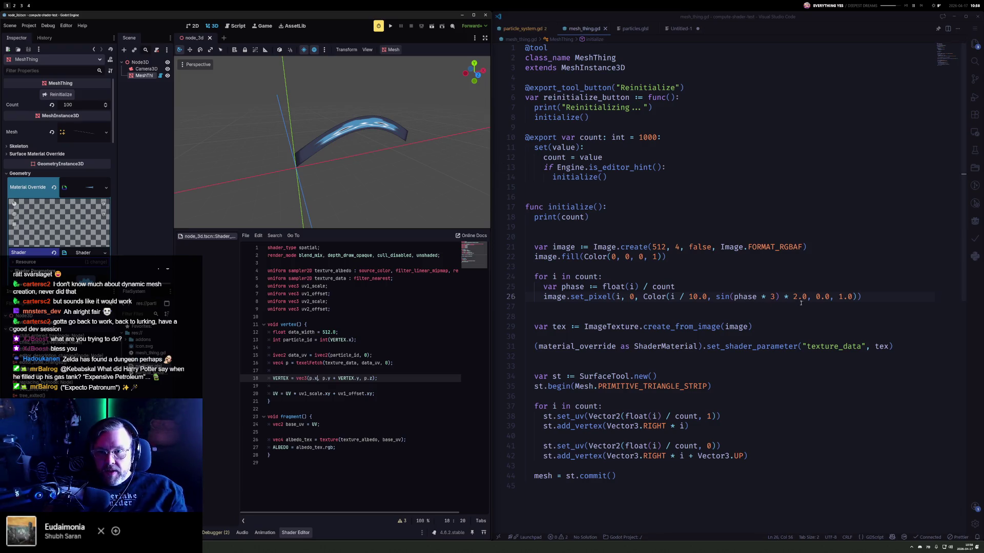
Step: Select the Color arguments on line 26 for editing
mouse_move(621, 299)
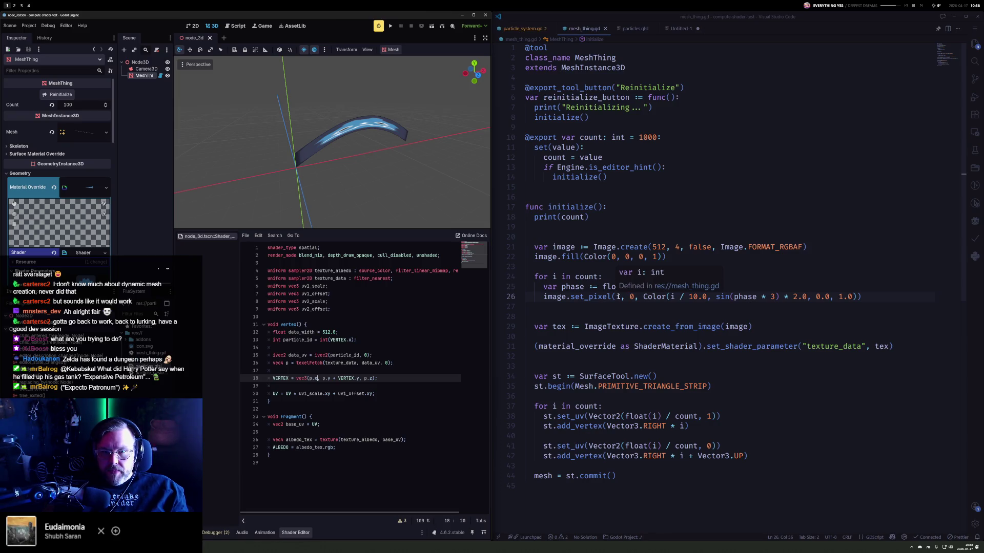
left_click_drag(644, 296, 807, 297)
double_click(633, 297)
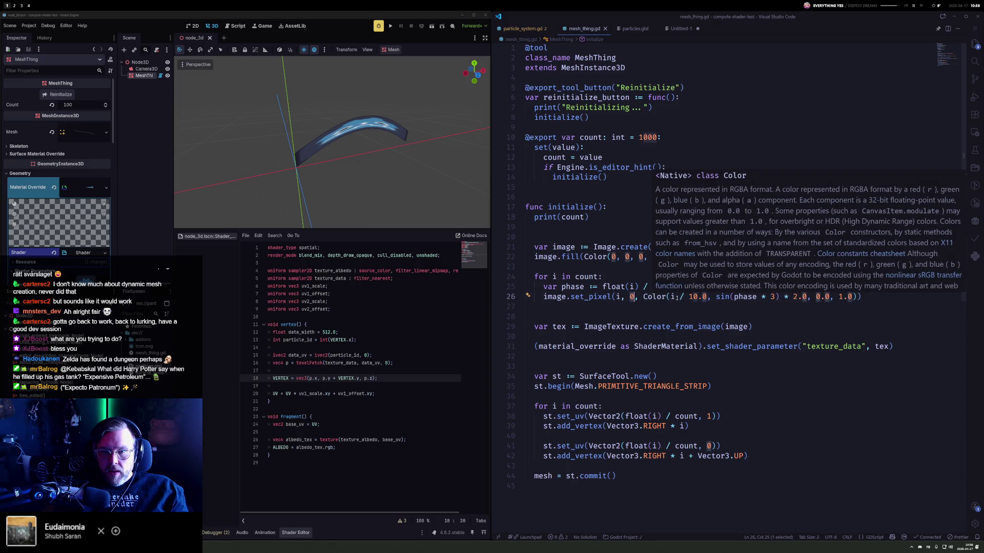
Step: Replace i / 10.0 with a copy of sin(phase * 3) * 2.0 in the red channel
left_click(677, 297)
left_click_drag(717, 297, 807, 297)
key("ctrl+c")
left_click_drag(708, 297, 668, 298)
key("ctrl+v")
Step: Change both 2.0 multipliers to 10.0
key("shift+Left")
type("10")
double_click(854, 297)
type("10")
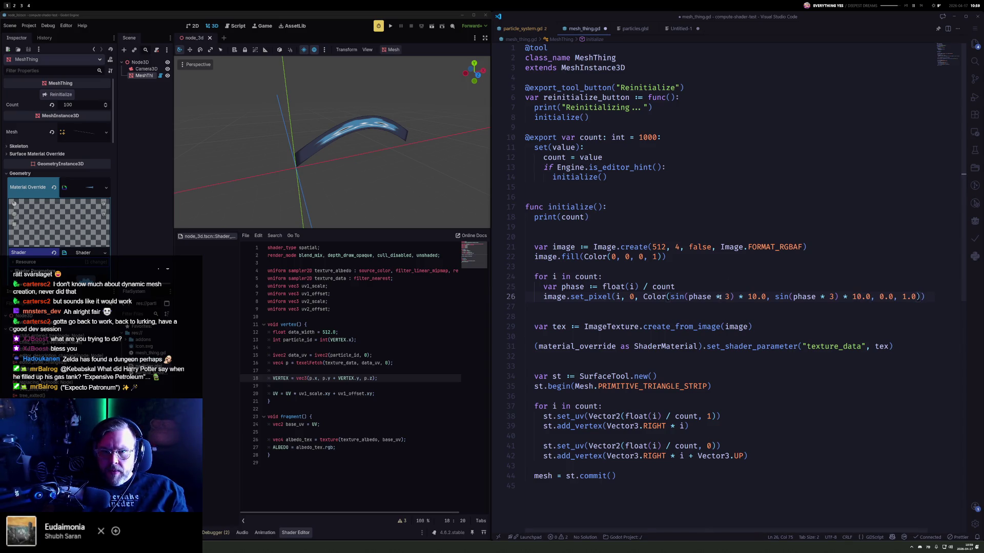
Step: Replace both 3s with PI and rebuild the mesh as a diagonal strip
double_click(726, 298)
key("ctrl+d")
type("PI")
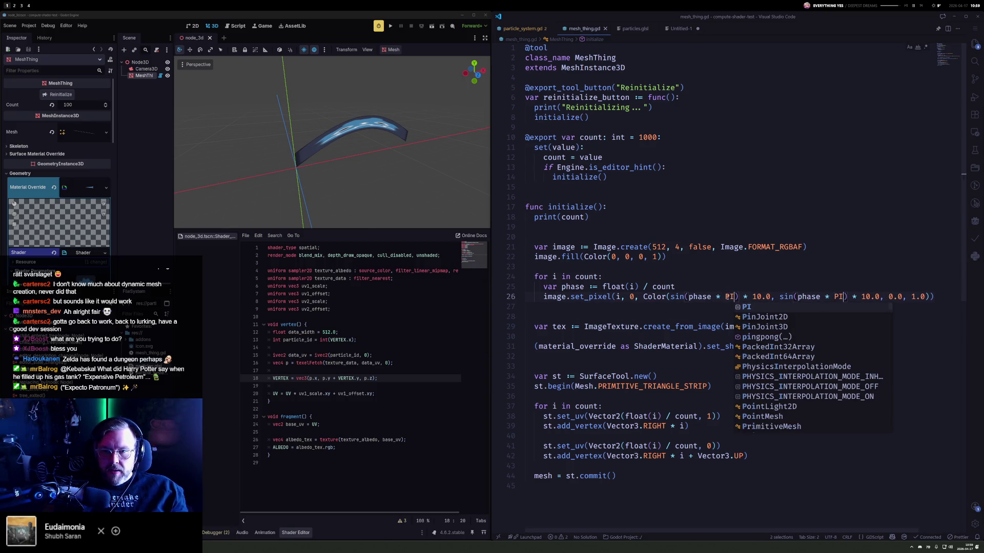
left_click(297, 165)
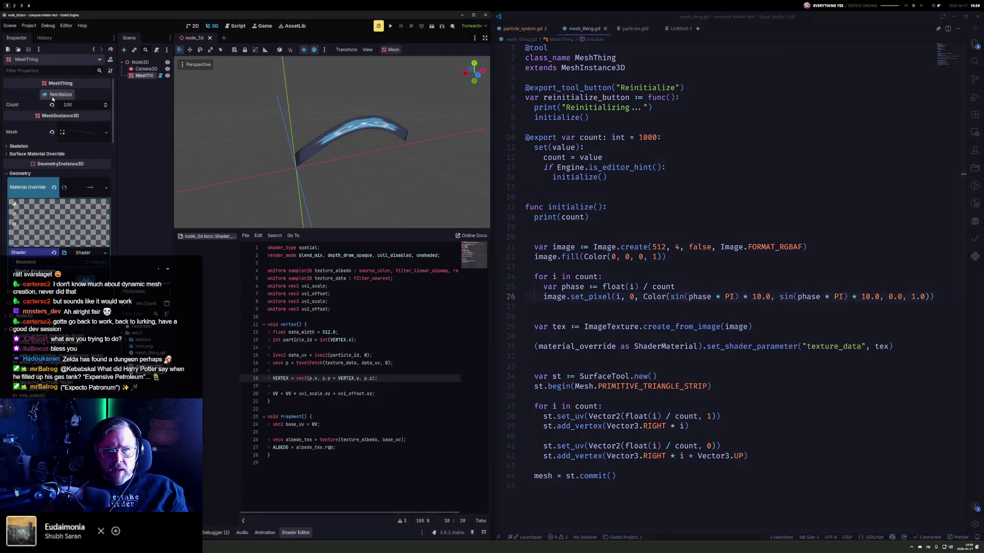
scroll(379, 156, "down", 5)
mouse_move(371, 156)
left_mouse_down()
mouse_move(367, 114)
mouse_move(377, 153)
left_mouse_up()
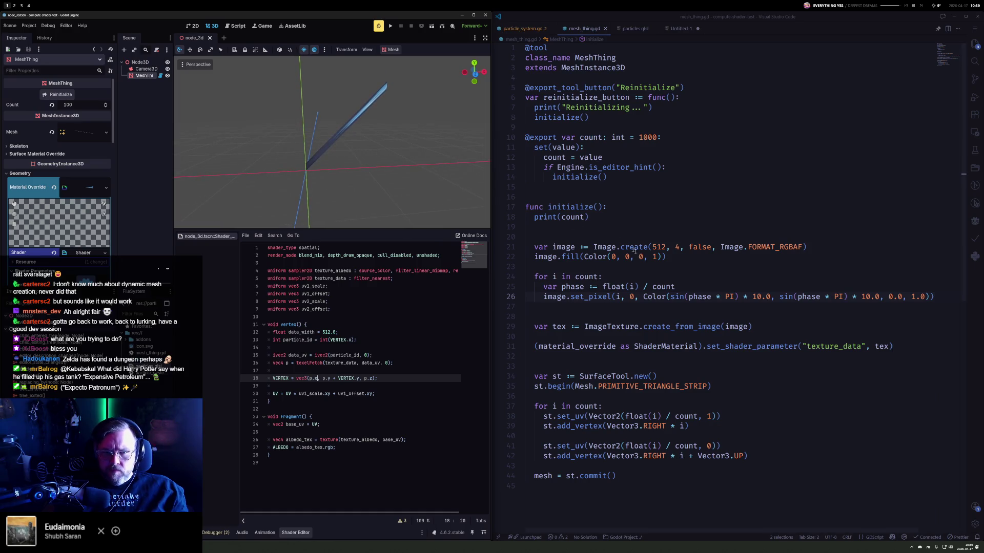
Step: Change the first channel's sin to cos and save the script
left_click(671, 297)
type("g")
double_click(673, 296)
type("cos")
key("ctrl+s")
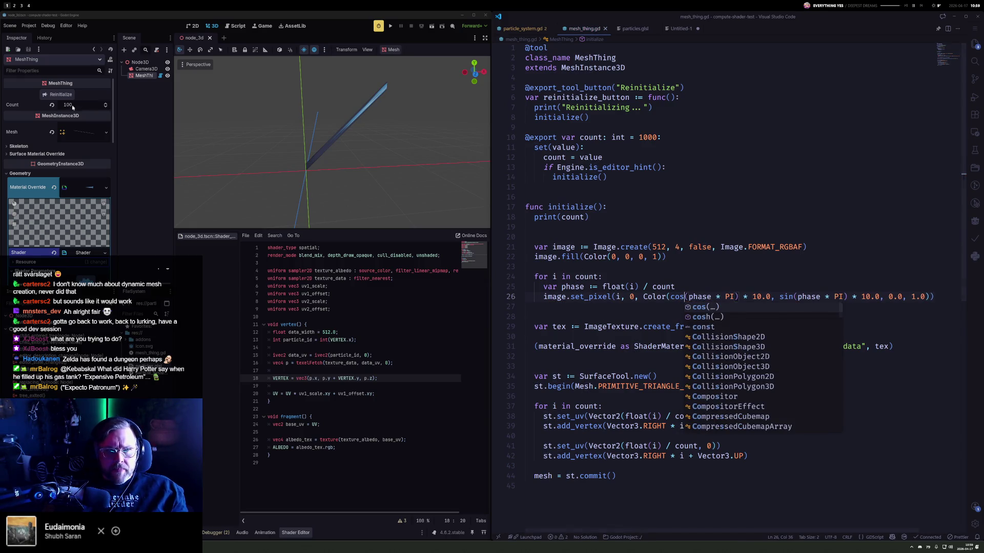
key("Escape")
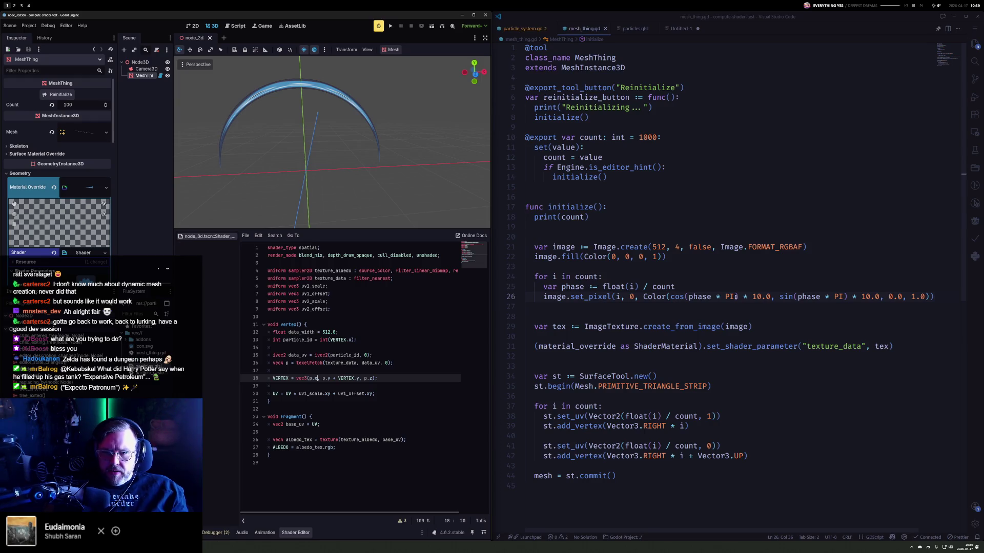
Step: Replace both 'phase * PI' terms with TAU and rebuild the mesh
left_click_drag(738, 296, 689, 296)
key("ctrl+d")
type("TA")
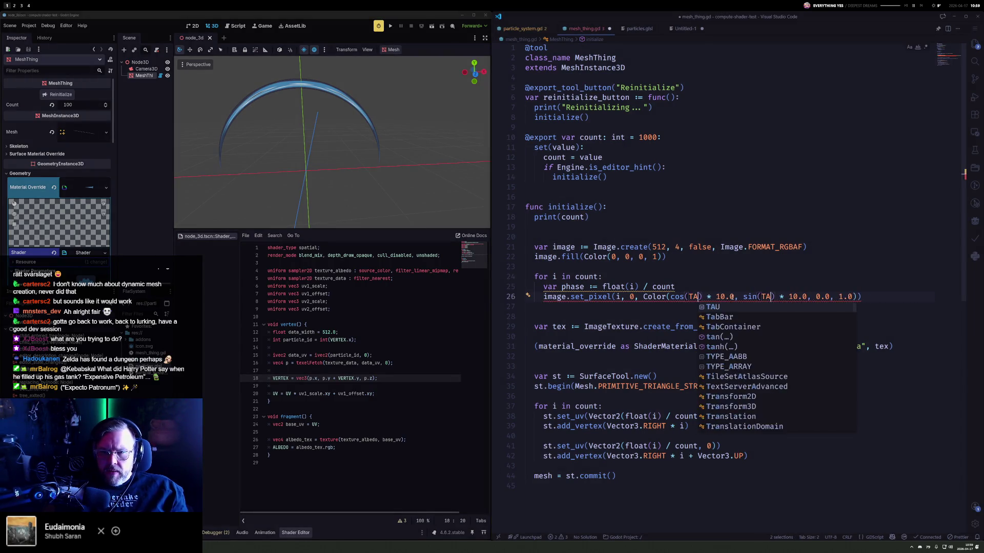
type("U")
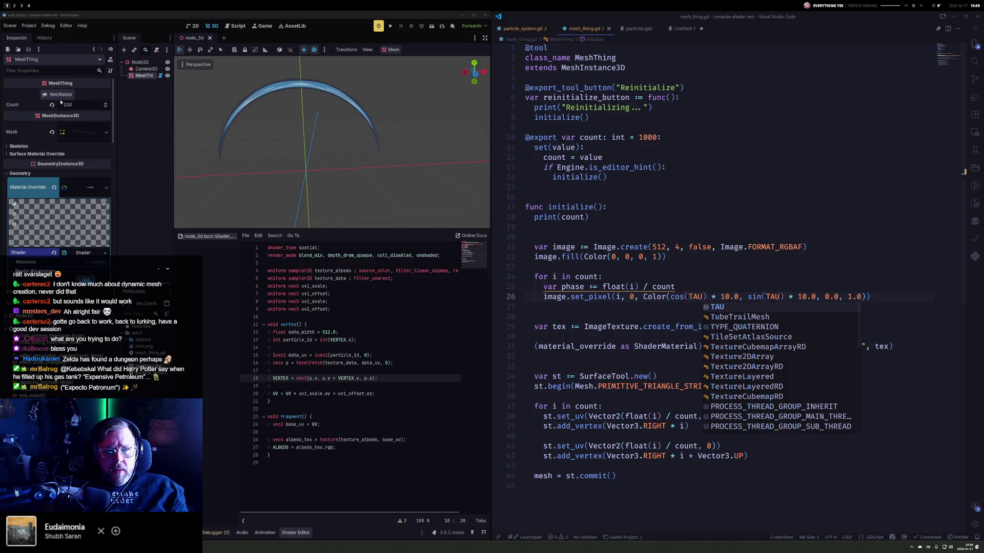
left_click(61, 95)
mouse_move(308, 154)
left_mouse_down()
mouse_move(313, 163)
mouse_move(311, 121)
mouse_move(347, 178)
left_mouse_up()
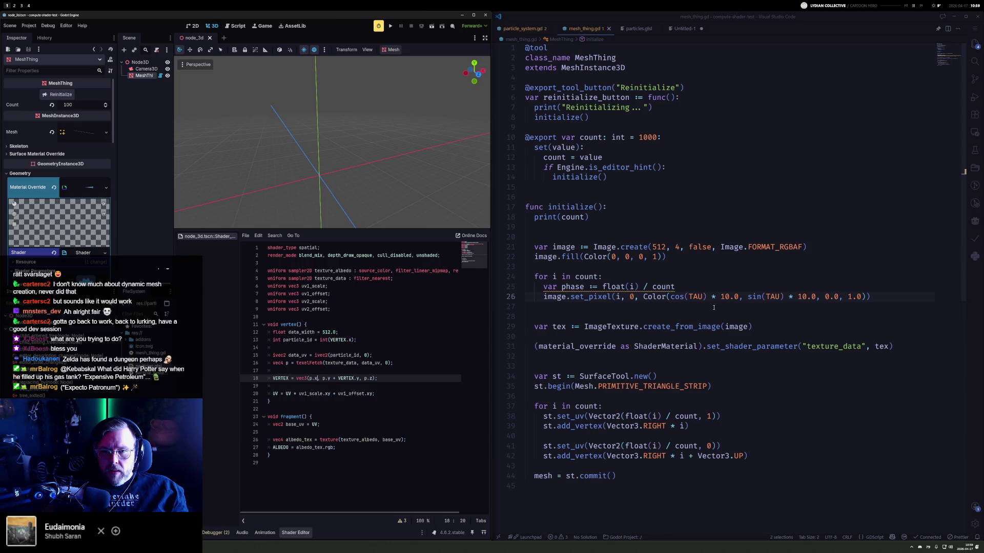
Step: Set the MeshThing's Count to 256 in the Inspector
left_click(79, 105)
type("256")
key("Return")
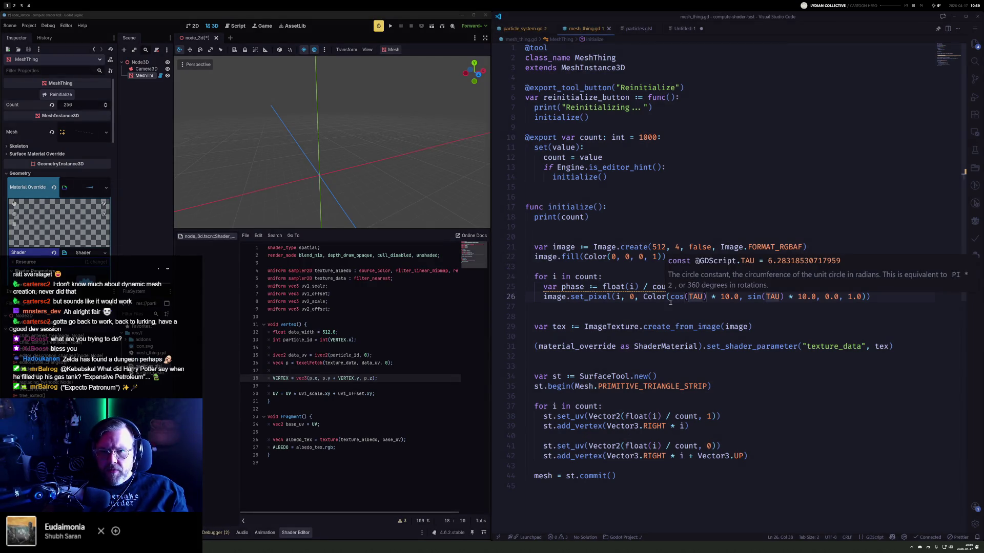
mouse_move(390, 169)
left_mouse_down()
mouse_move(432, 198)
mouse_move(241, 132)
mouse_move(330, 213)
mouse_move(415, 225)
left_mouse_up()
Step: Insert 'phase *' before both TAU terms and save the script
double_click(695, 297)
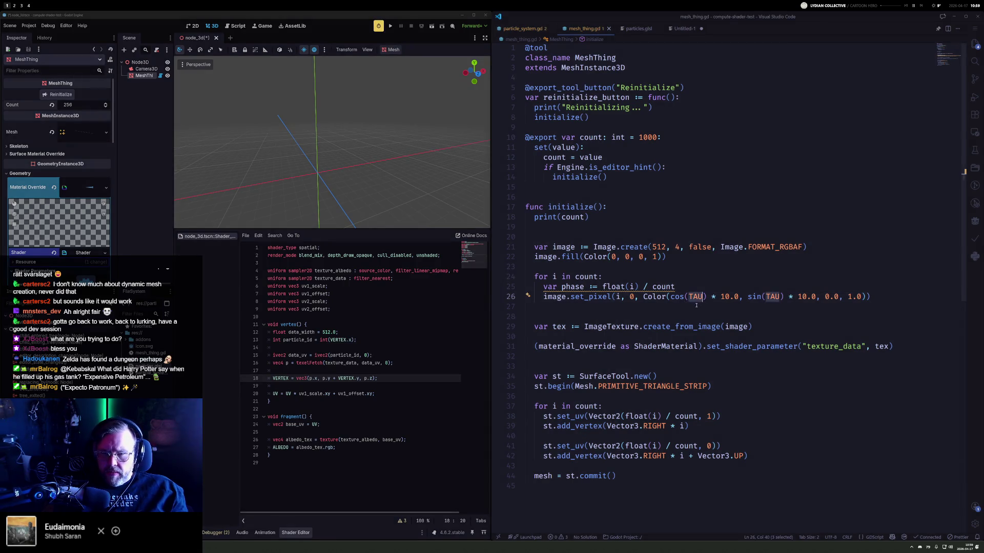
key("Left")
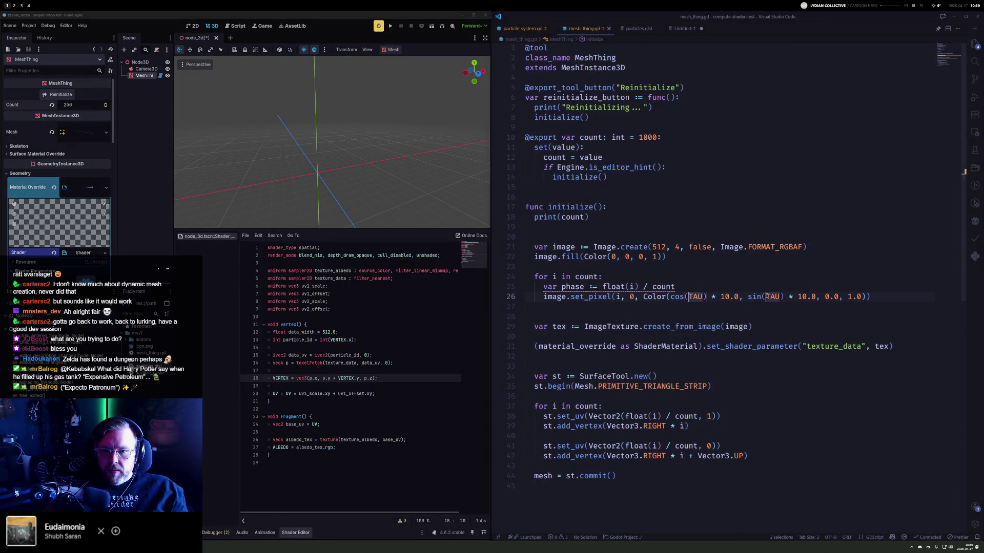
left_click(765, 297, "alt")
type("phase *")
key("ctrl+s")
Step: Rebuild the mesh into a full ring and frame it in the viewport
left_click(56, 92)
left_click(57, 93)
scroll(359, 164, "up", 5)
scroll(364, 172, "down", 5)
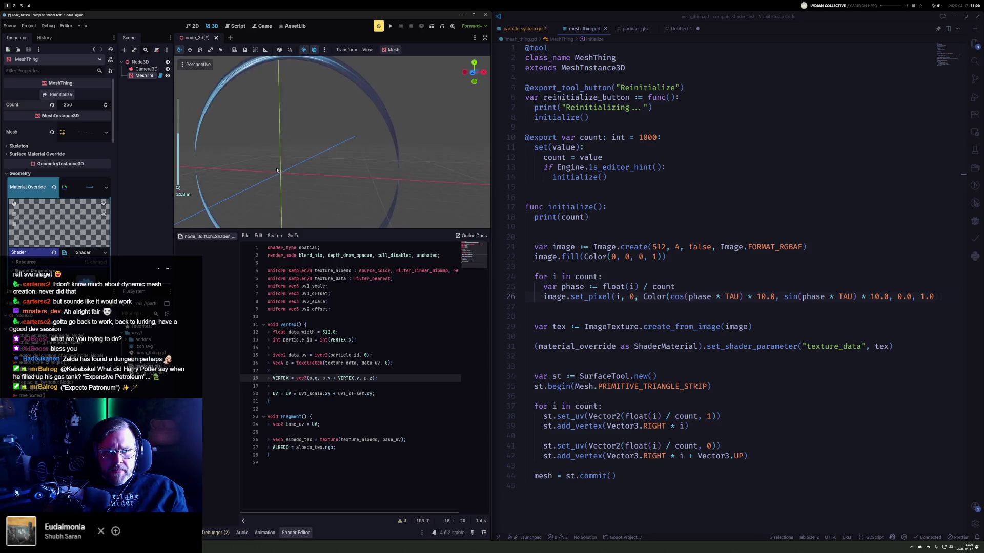
mouse_move(390, 184)
left_mouse_down()
mouse_move(417, 205)
mouse_move(441, 176)
mouse_move(361, 213)
mouse_move(412, 221)
mouse_move(399, 125)
mouse_move(379, 184)
left_mouse_up()
scroll(384, 171, "up", 3)
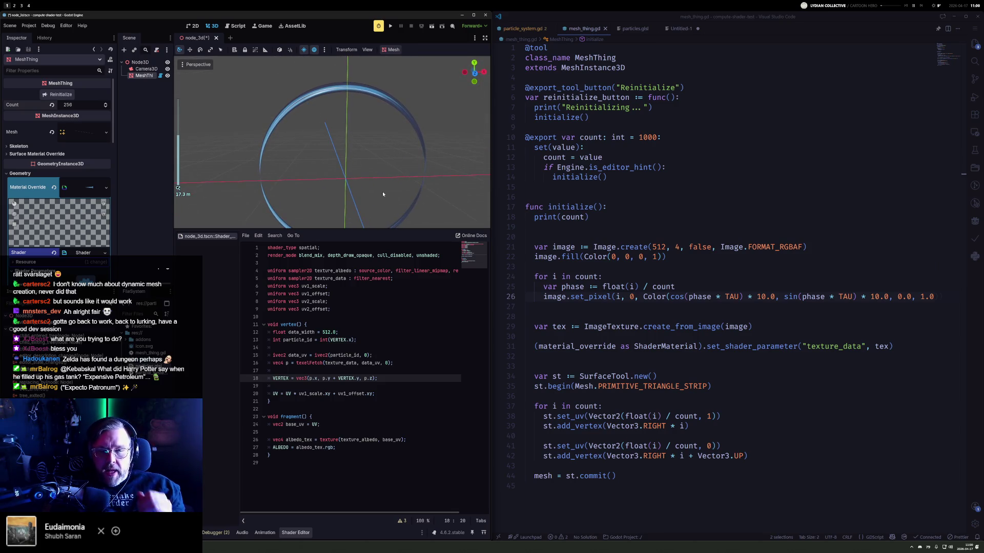
left_click(550, 230)
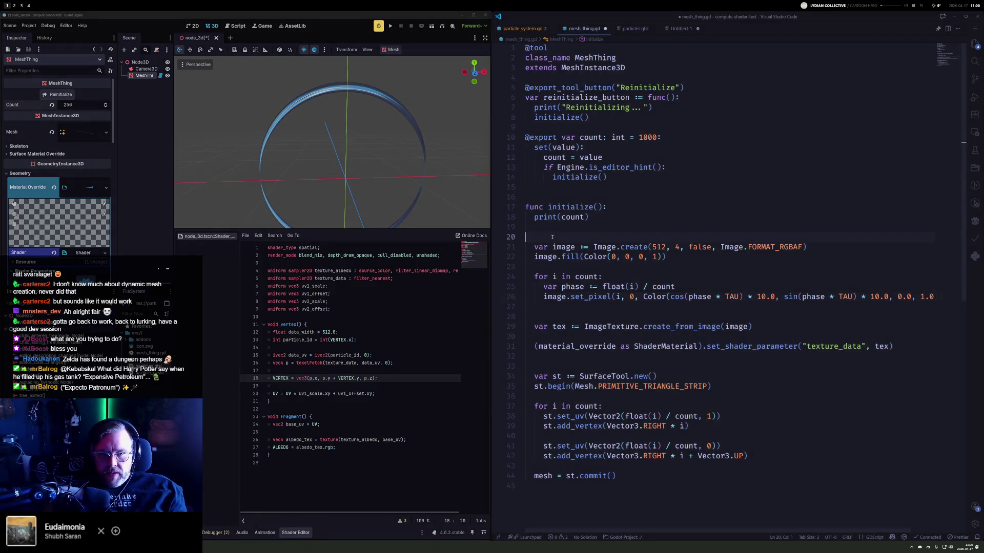
Step: Delete the blank lines and the print(count) line from the initialize function, then save
key("BackSpace")
key("BackSpace")
key("shift+Up")
key("BackSpace")
key("ctrl+s")
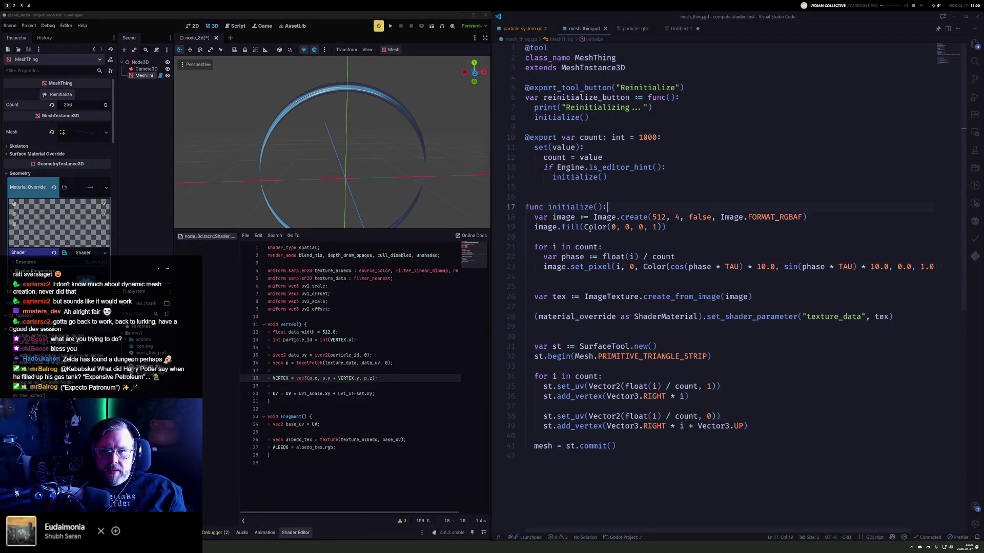
Step: Change the cos multiplier to 40.0 and reinitialize to see the wide ring
left_click(352, 363)
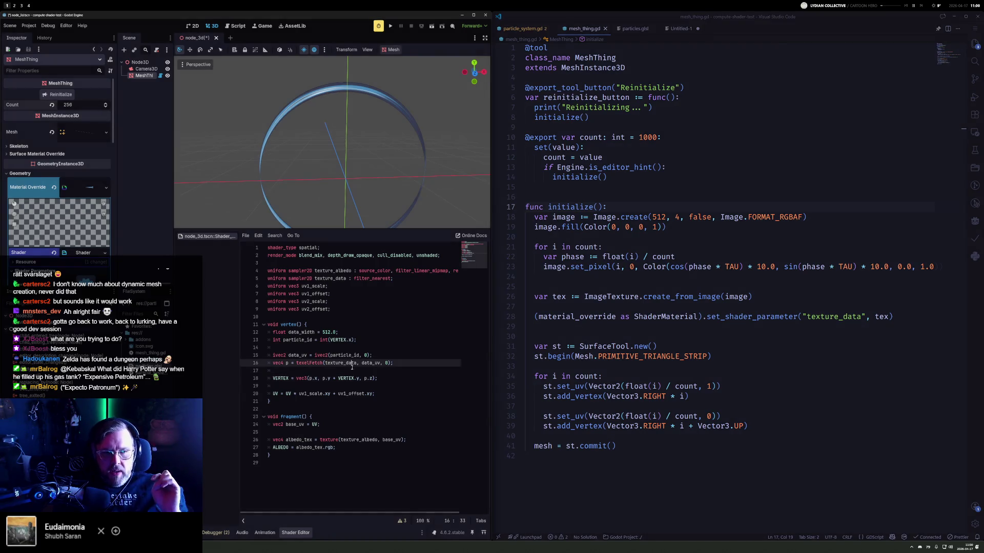
left_click(758, 268)
key("Delete")
type("4")
key("ctrl+s")
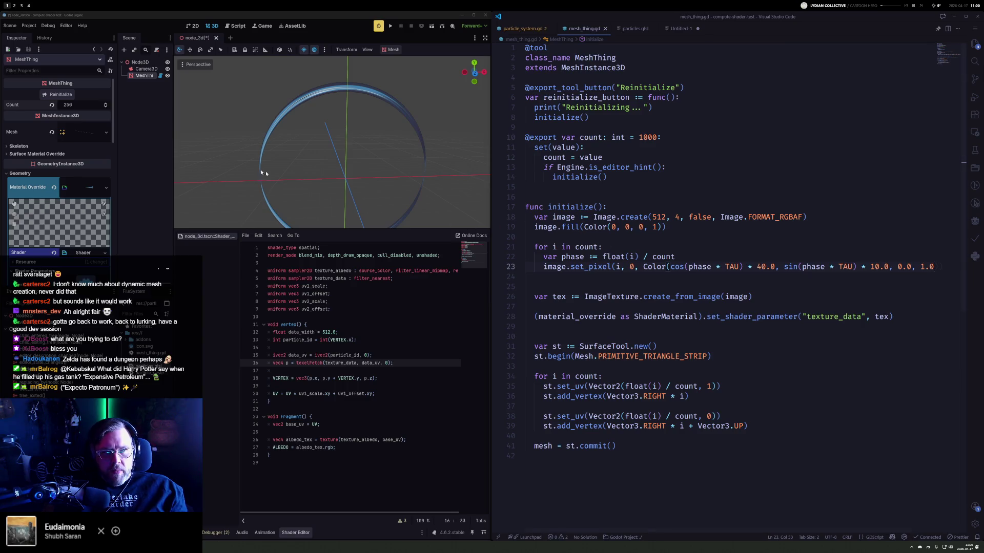
left_click(61, 95)
scroll(333, 144, "down", 5)
Step: Restore the cos multiplier to 10.0 and save, bringing back the round ring
key("ctrl+z")
key("ctrl+s")
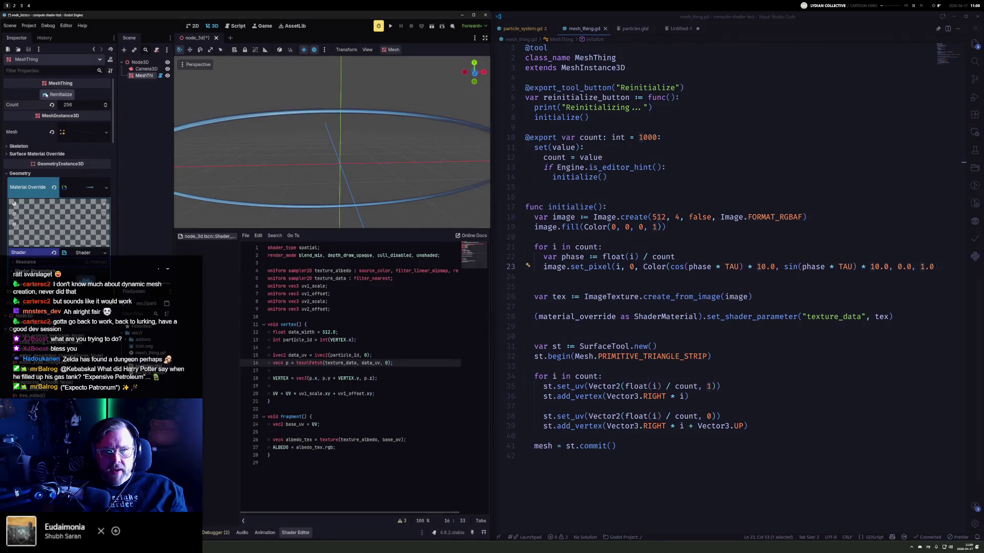
mouse_move(413, 227)
left_mouse_down()
mouse_move(340, 172)
mouse_move(405, 190)
left_mouse_up()
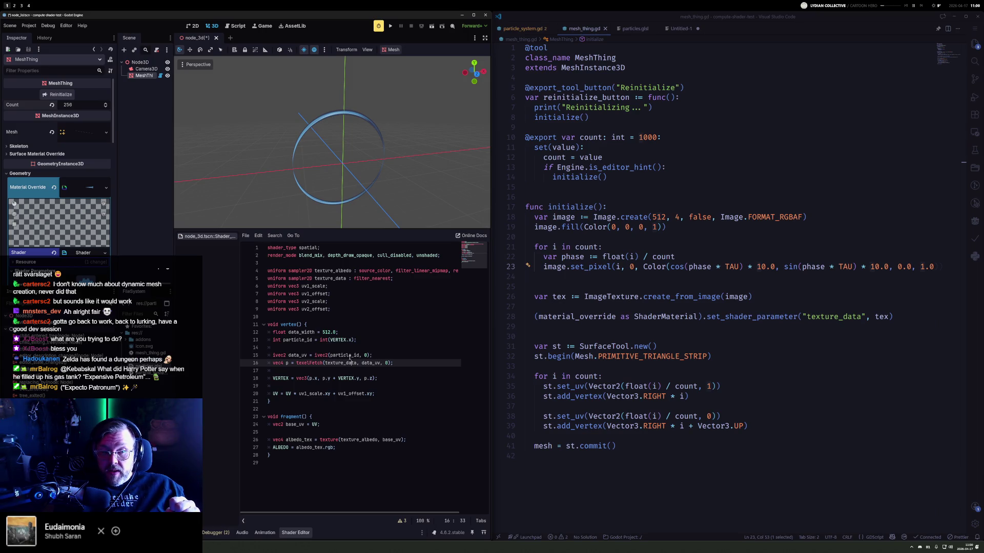
left_click(388, 278)
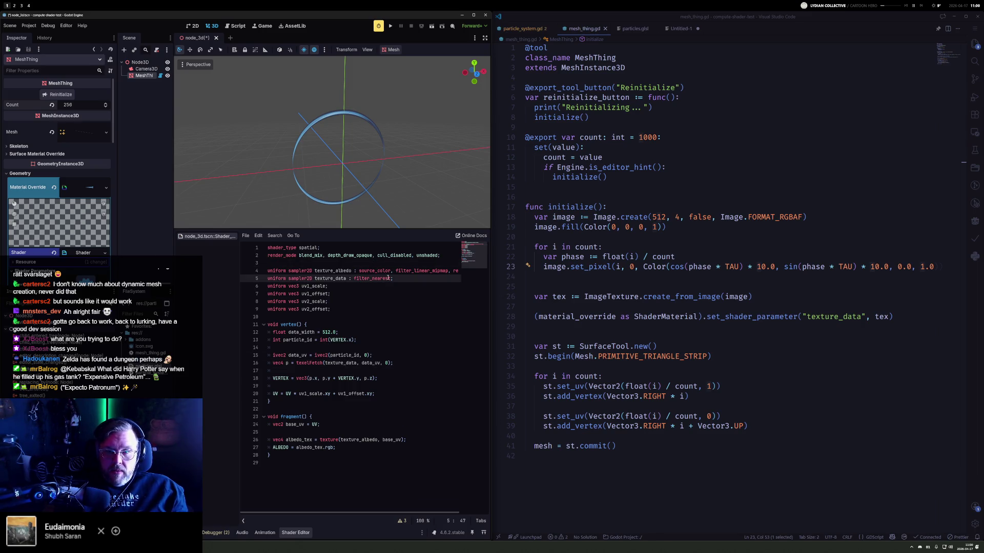
Step: Replace TAU with PI in both the cos and sin terms to view the half-ring arch
double_click(732, 266)
key("ctrl+d")
key("ctrl+p")
key("Escape")
type("PI")
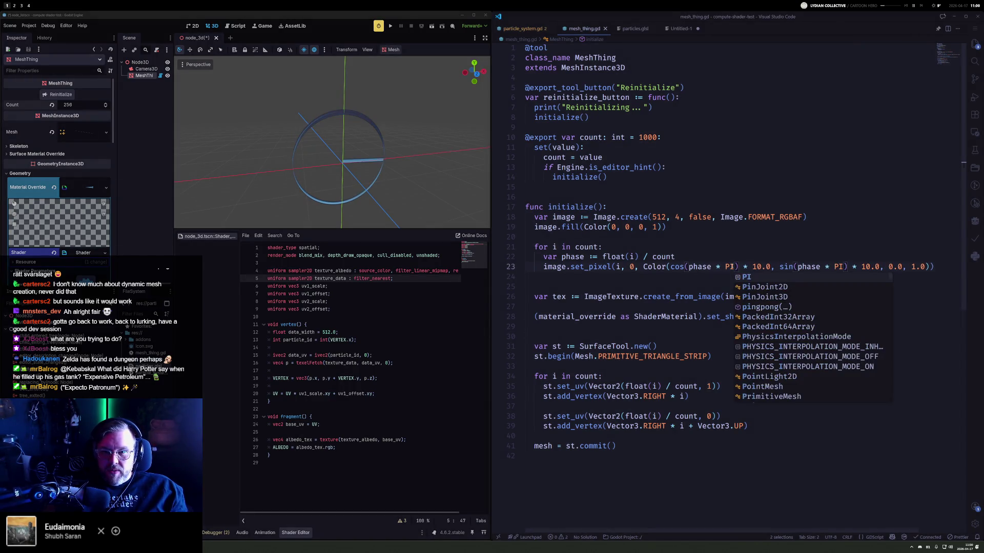
mouse_move(354, 153)
left_mouse_down()
mouse_move(388, 170)
mouse_move(357, 115)
mouse_move(303, 175)
left_mouse_up()
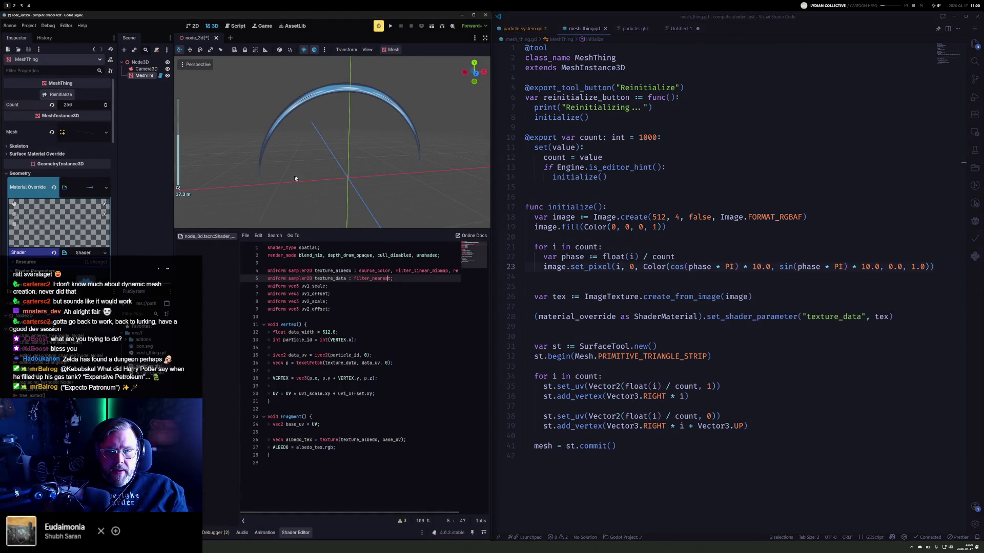
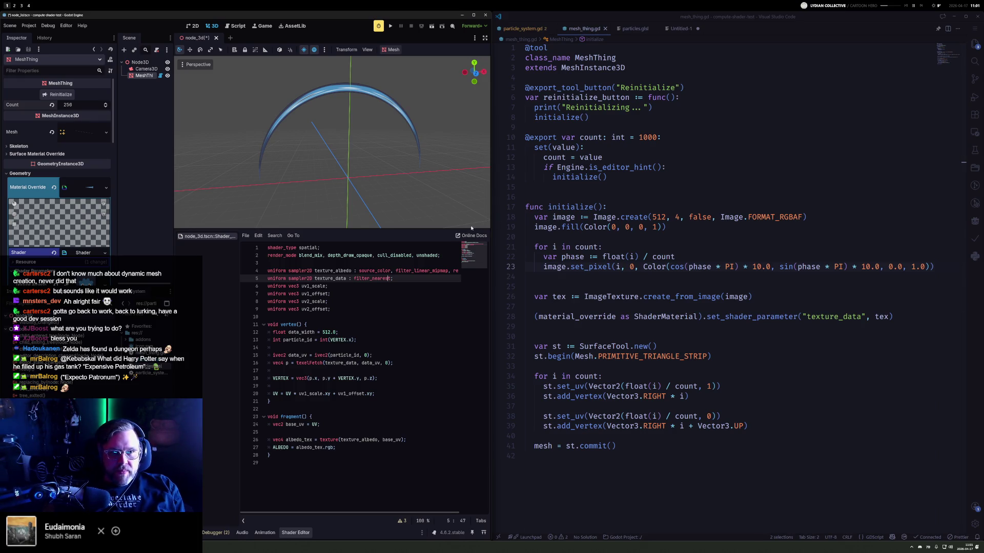
Step: Switch to the Photoshop sketch canvas on virtual desktop 4 and zoom into the triangle diagrams
key("alt+4")
scroll(512, 216, "up", 3)
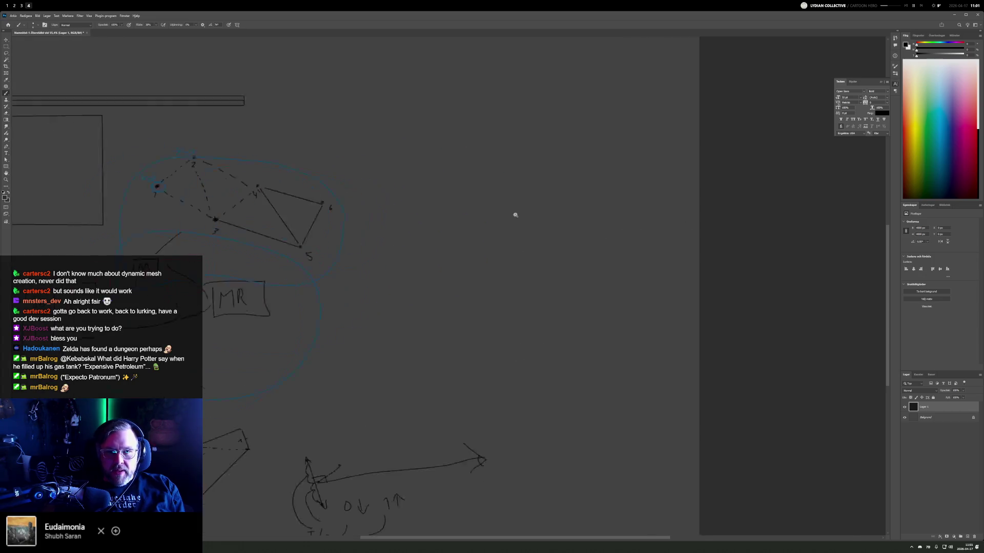
Step: Draw the quad's bottom edge and hand-letter the V0,0 and V0,1 corner labels
scroll(512, 215, "up", 3)
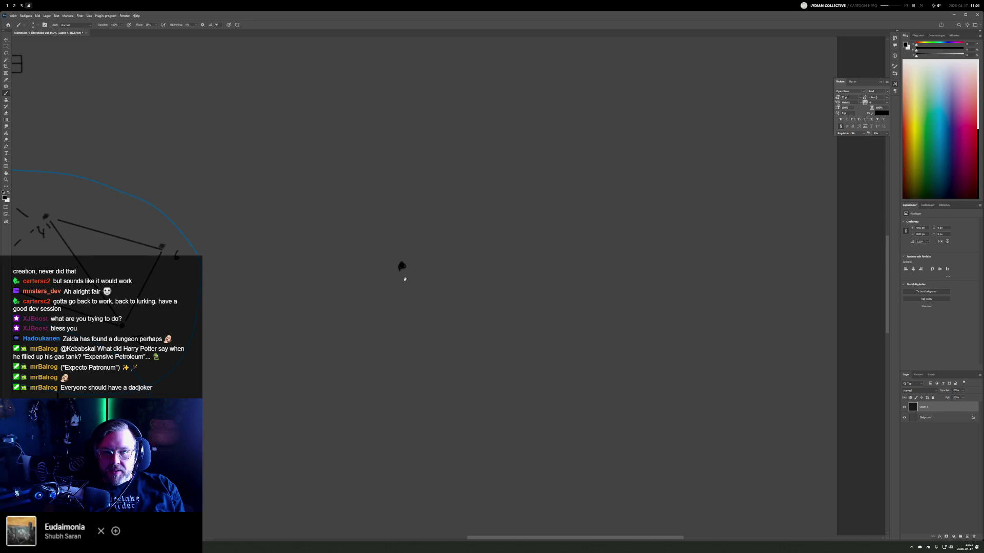
mouse_move(392, 282)
left_mouse_down()
mouse_move(388, 293)
mouse_move(413, 285)
mouse_move(382, 278)
left_mouse_up()
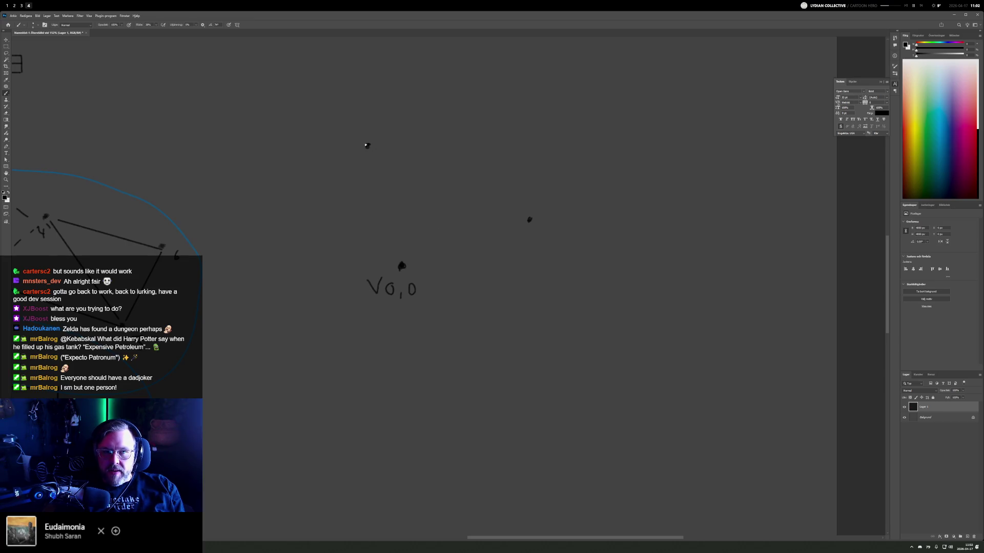
left_click_drag(410, 264, 528, 224)
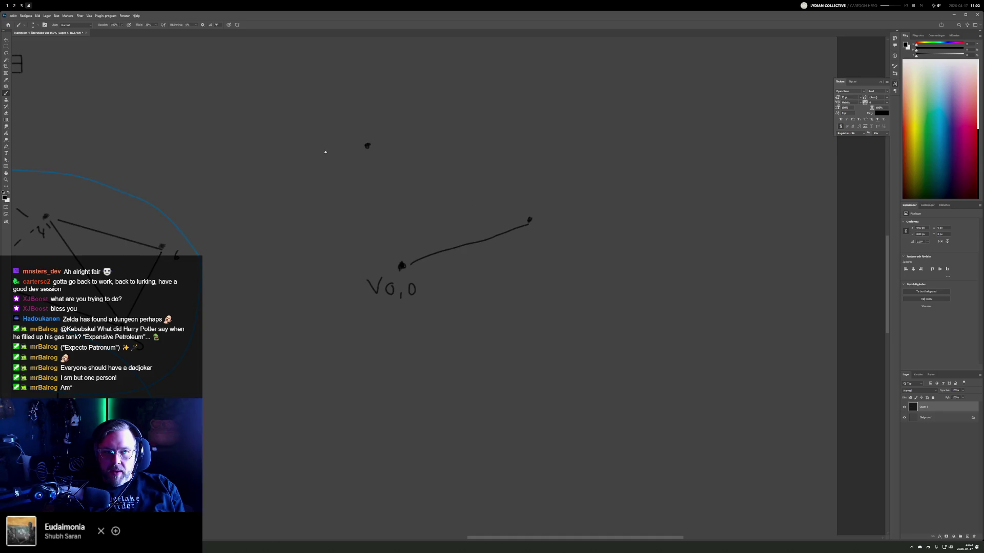
left_click_drag(287, 159, 308, 150)
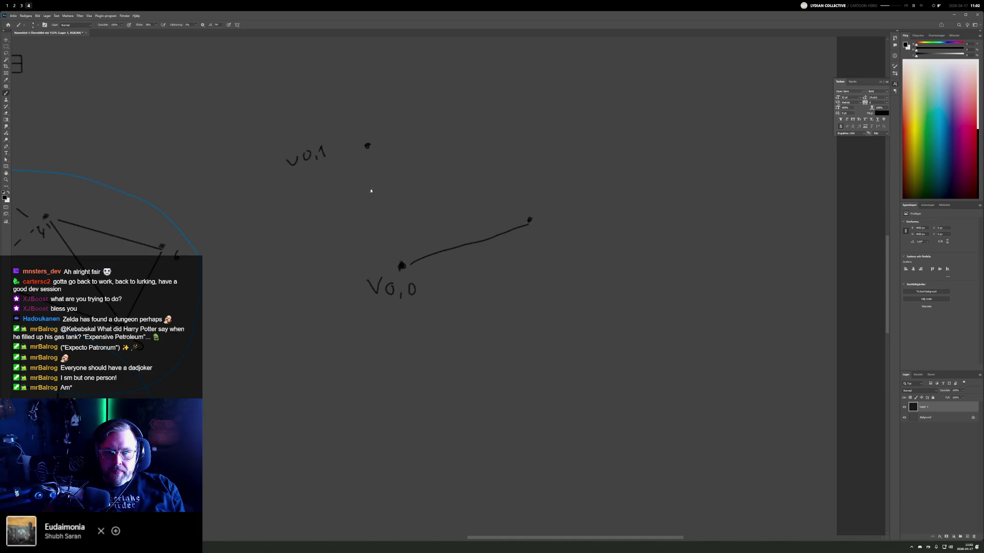
Step: Add the left and right edges without the diagonal, and label the right corner 1,0
left_click(367, 145, "shift")
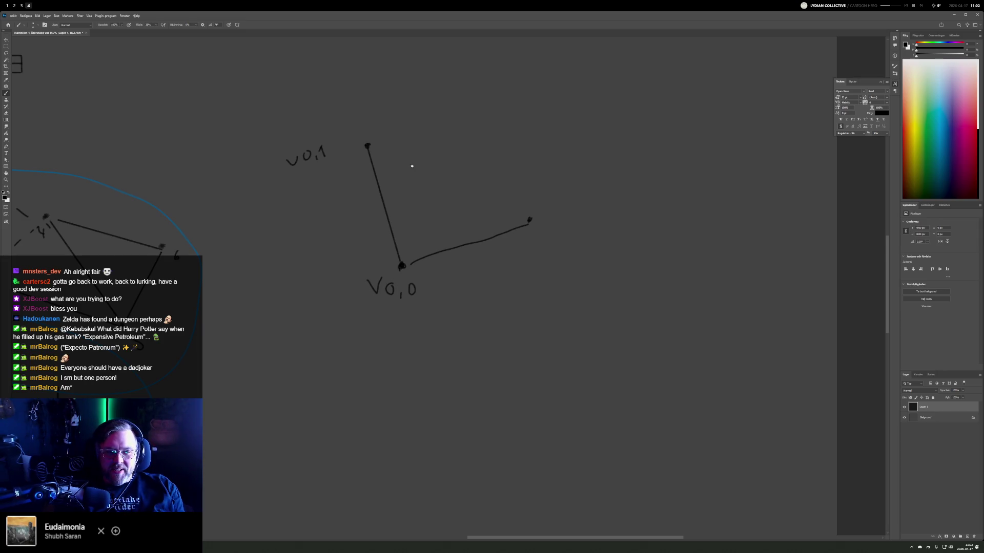
left_click(527, 221, "shift")
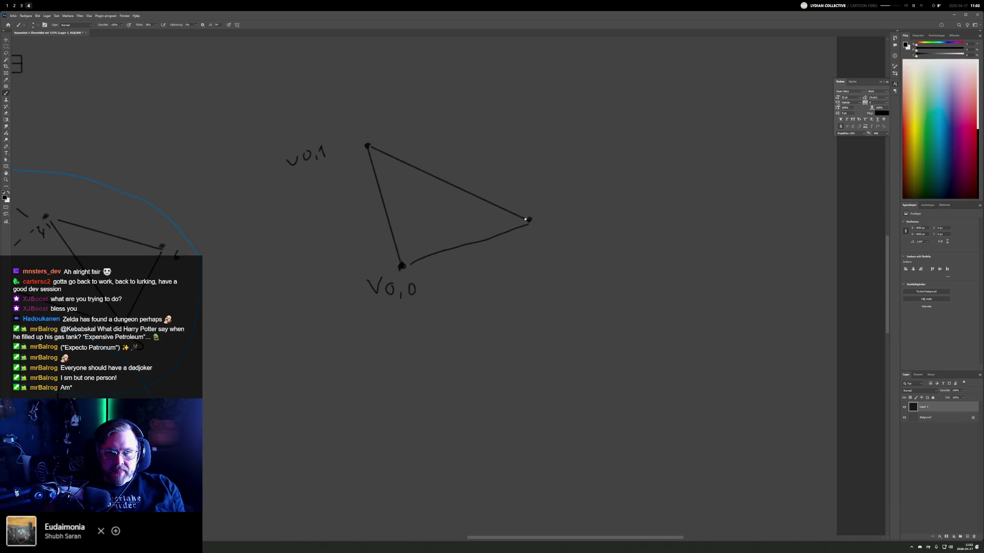
key("ctrl+z")
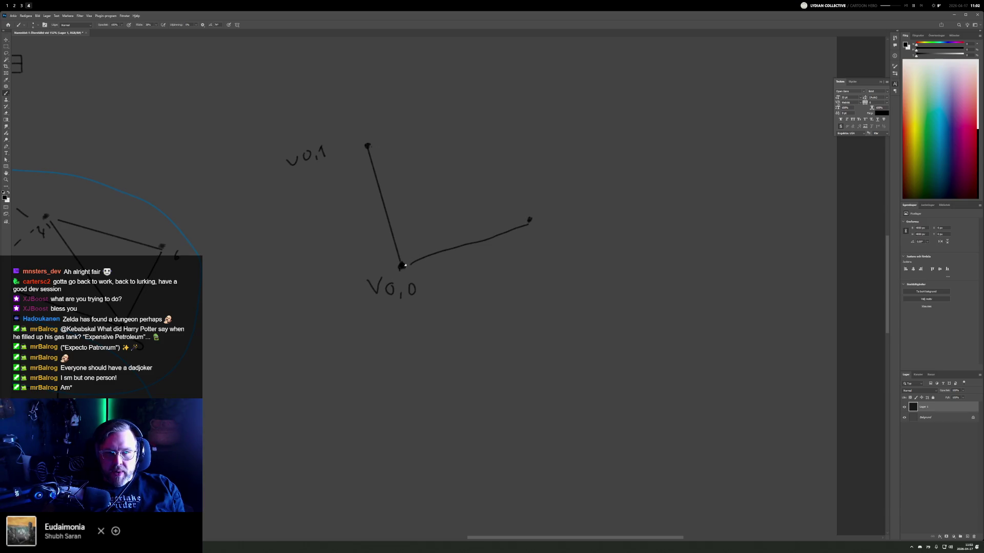
left_click(497, 90, "shift")
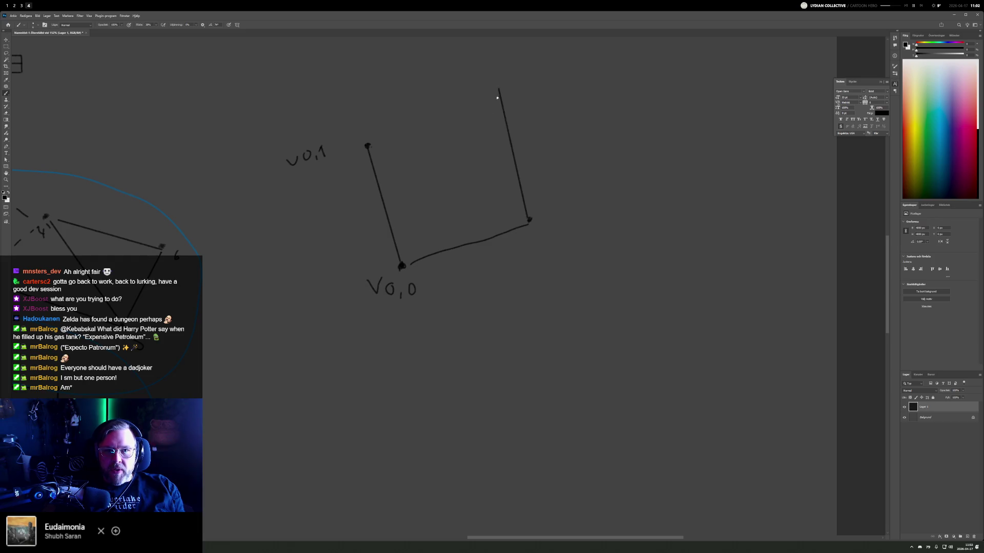
left_click_drag(525, 247, 534, 253)
mouse_move(543, 240)
left_mouse_down()
mouse_move(538, 250)
mouse_move(544, 239)
left_mouse_up()
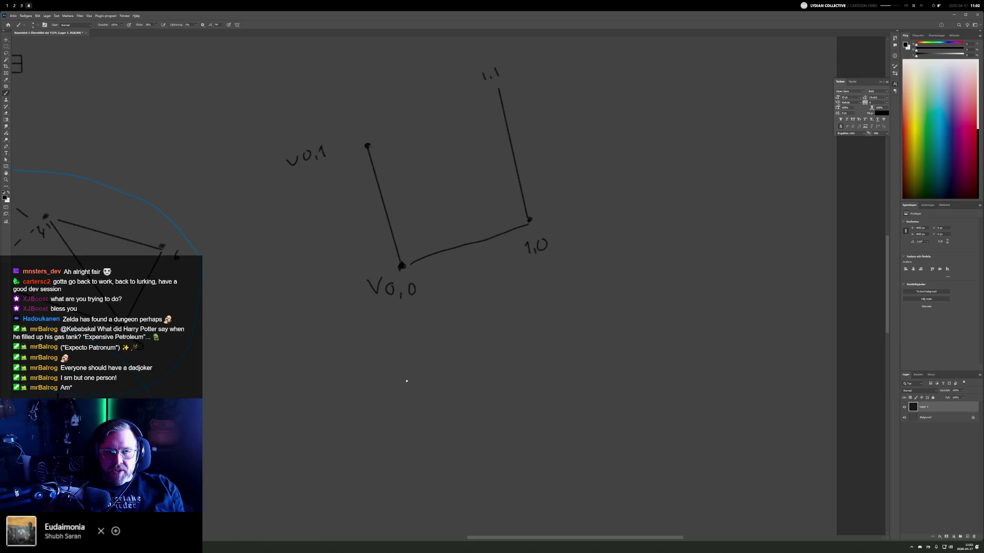
Step: Write N normals at V0,1 and 1,1, then draw a line down-right from the 1,0 corner
mouse_move(366, 140)
left_mouse_down()
mouse_move(509, 66)
mouse_move(373, 149)
left_mouse_up()
key("ctrl+z")
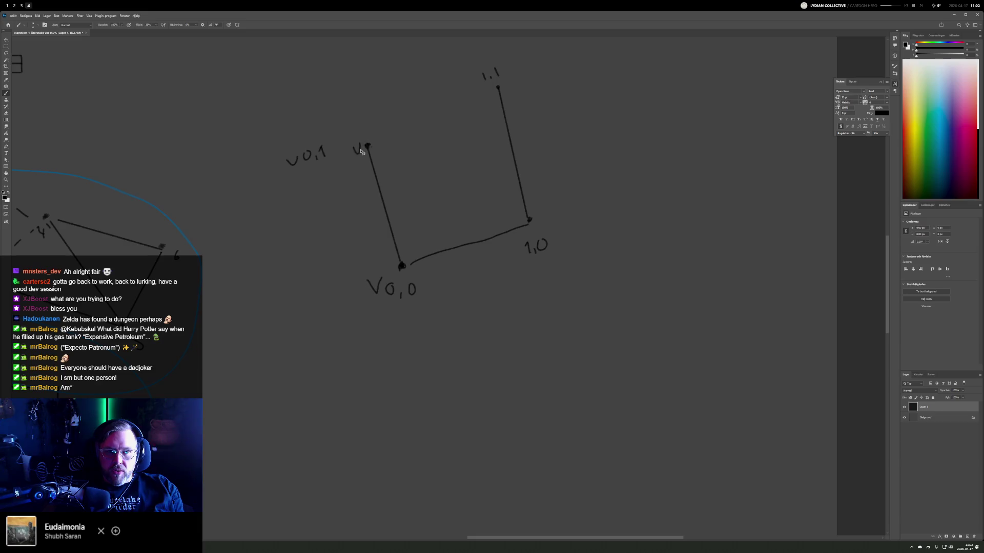
left_click_drag(348, 145, 357, 151)
key("ctrl+z")
left_click_drag(351, 157, 362, 144)
left_click_drag(488, 95, 495, 87)
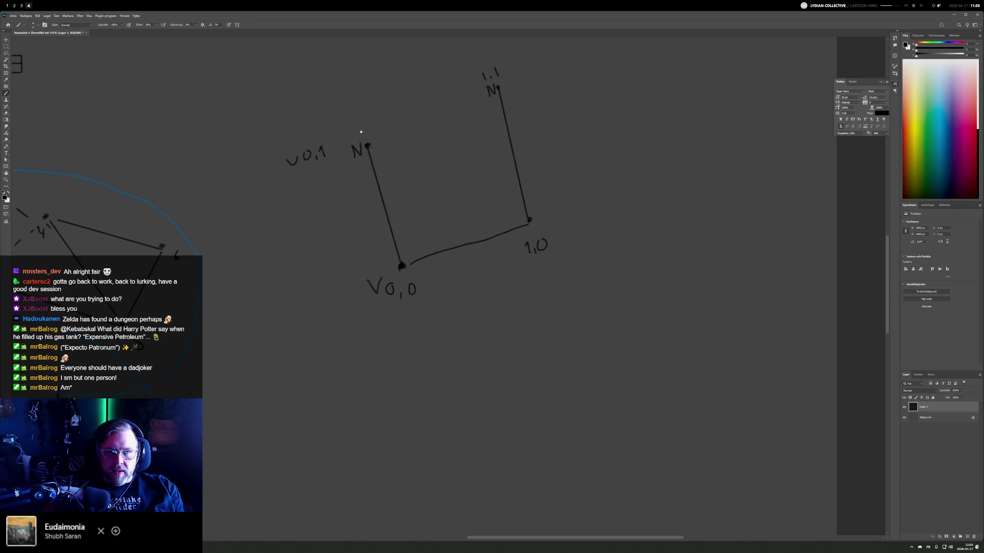
left_click_drag(363, 132, 370, 130)
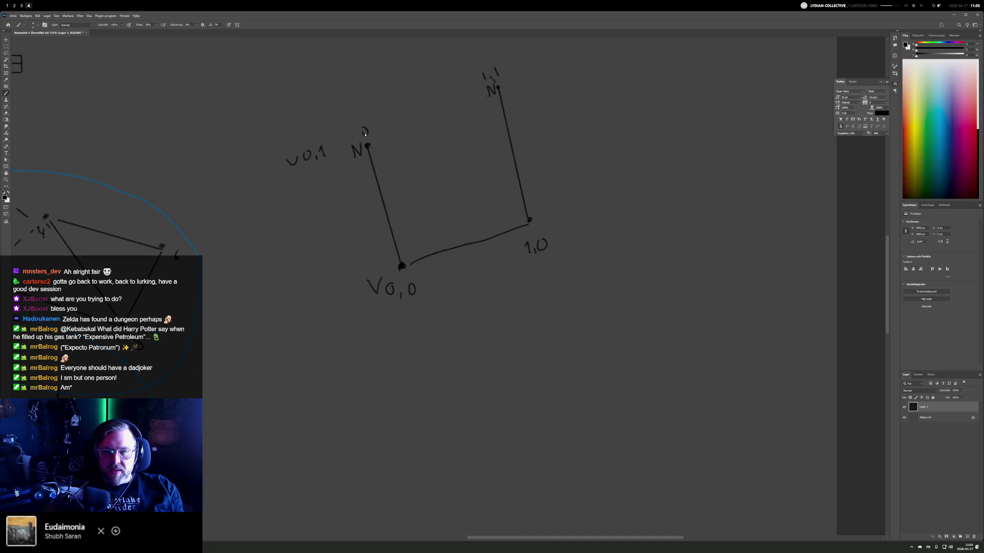
left_click_drag(365, 134, 363, 129)
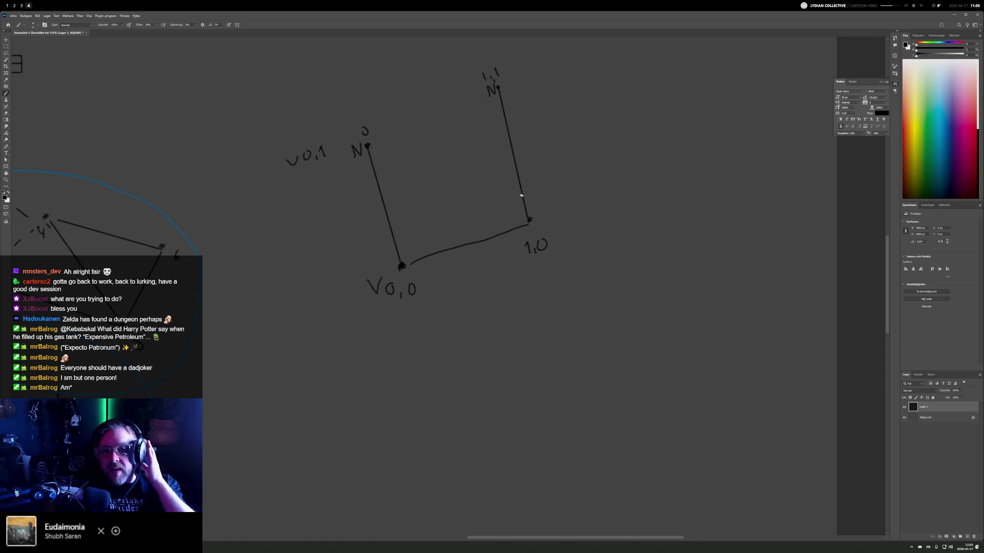
left_click_drag(530, 222, 717, 315)
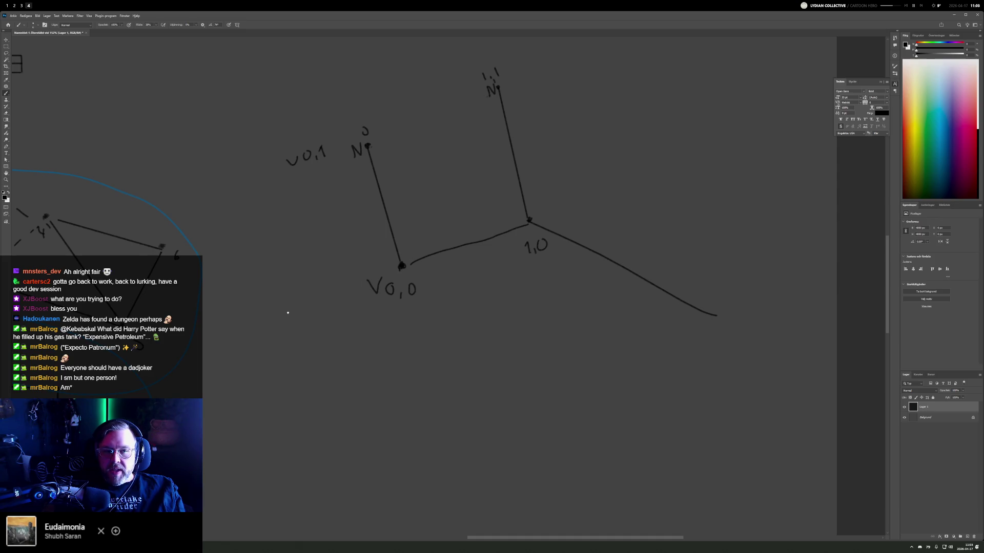
scroll(477, 385, "down", 5)
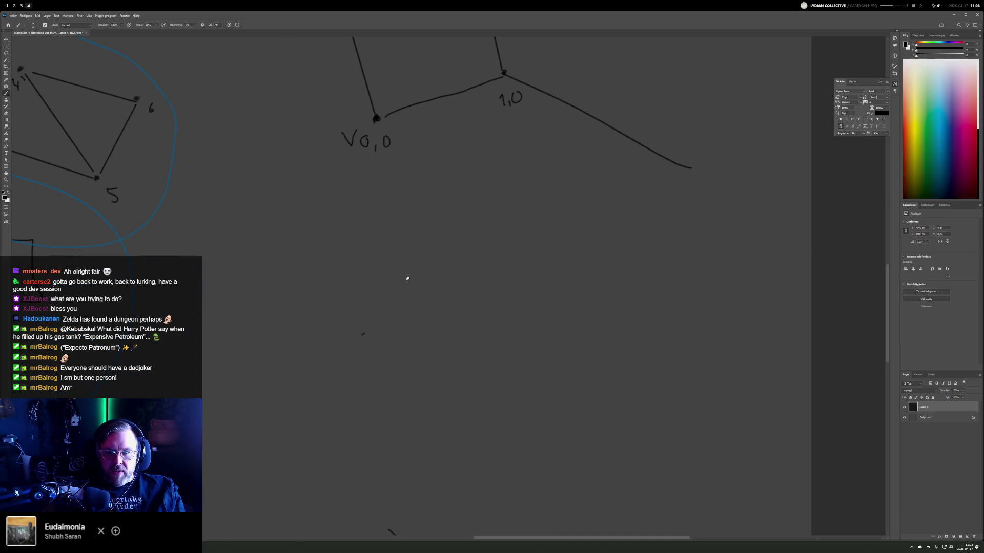
Step: Place seven construction dots below the quad and paint two magenta dots nearby
left_click(407, 275)
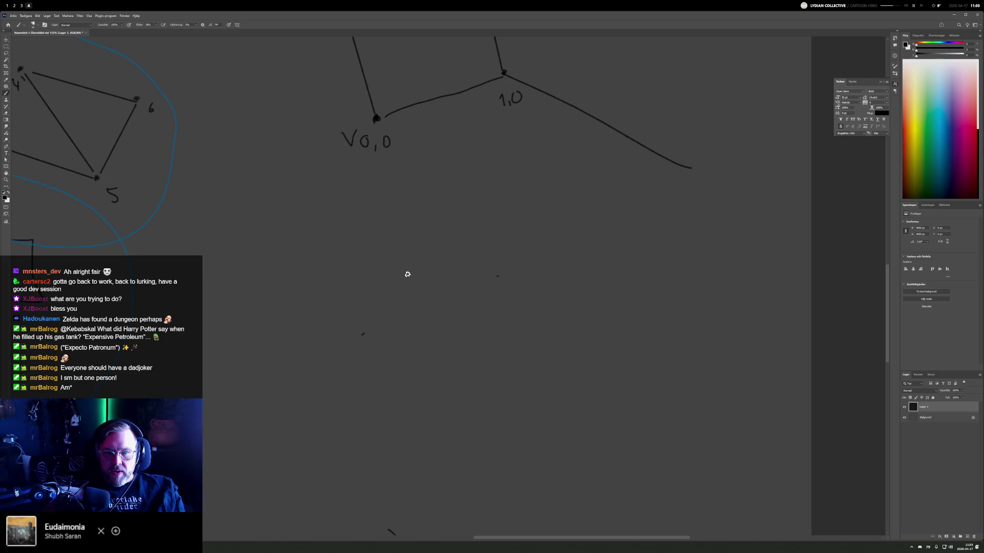
left_click(540, 332)
left_click(407, 393)
left_click(505, 395)
left_click(450, 252)
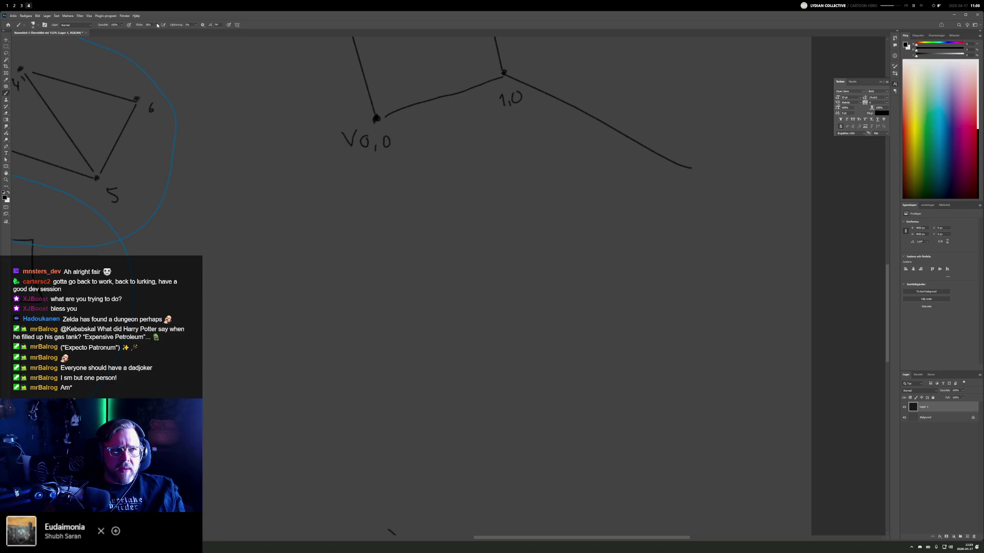
left_click(467, 252)
left_click(558, 314)
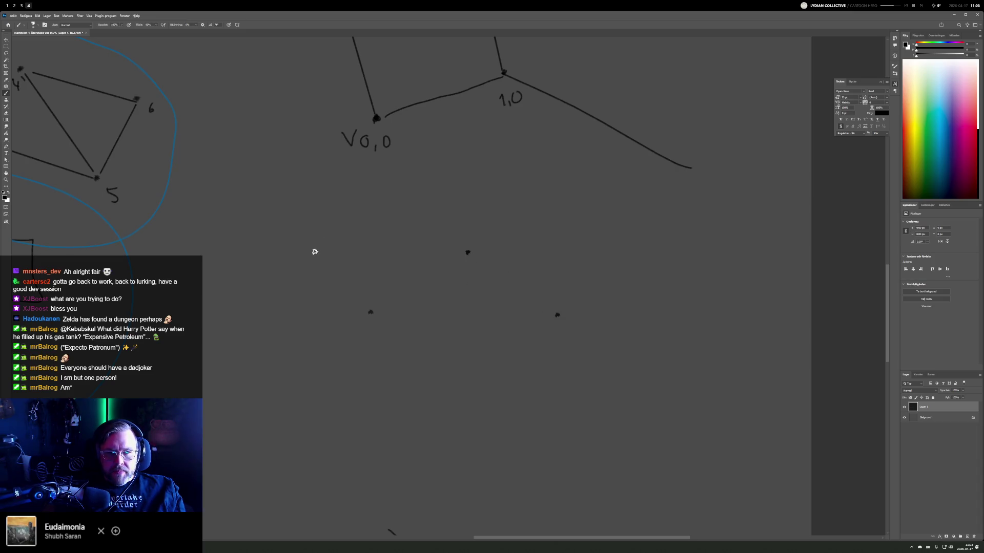
left_click(962, 129)
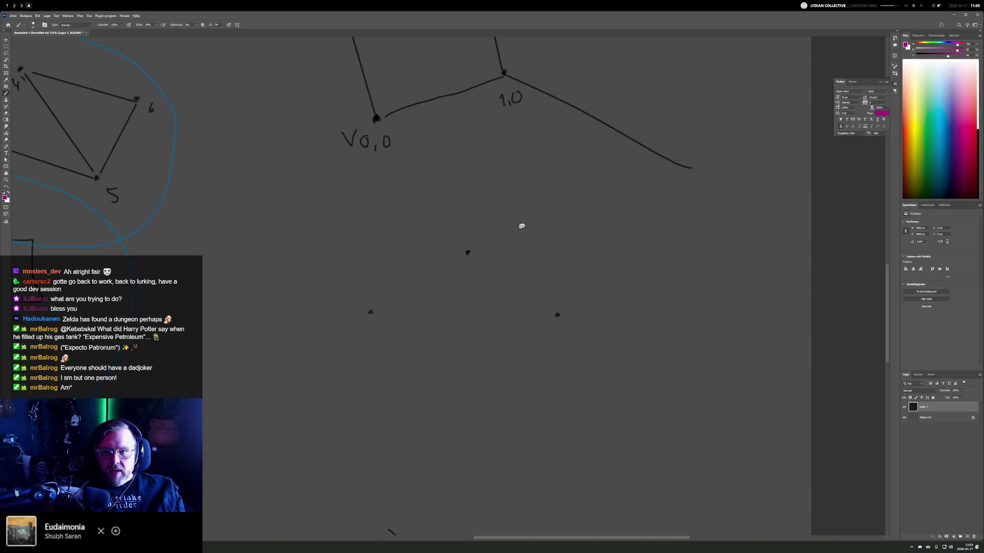
left_click(315, 240)
left_click(464, 150)
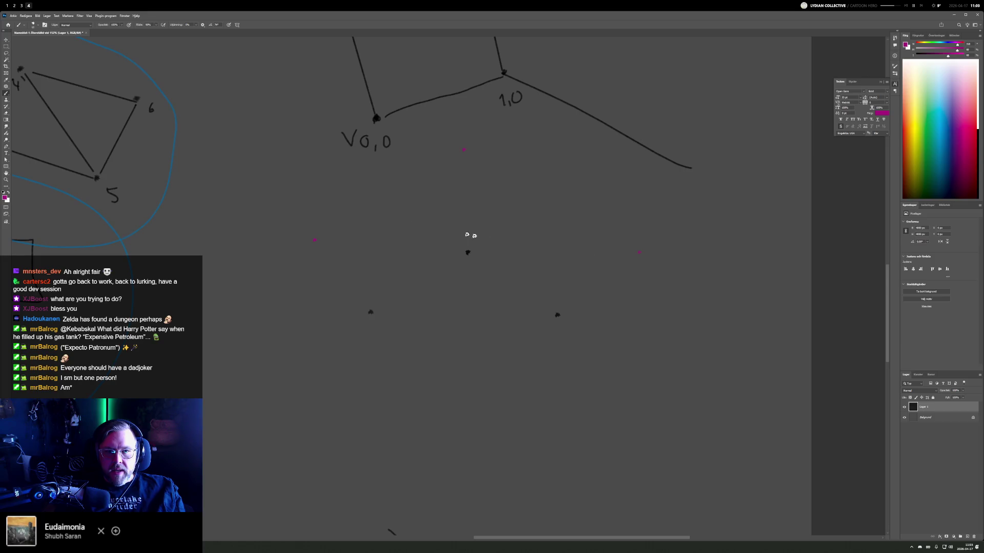
Step: Set the drawing colour to black, discard a trial straight line, and reposition the canvas
key("d")
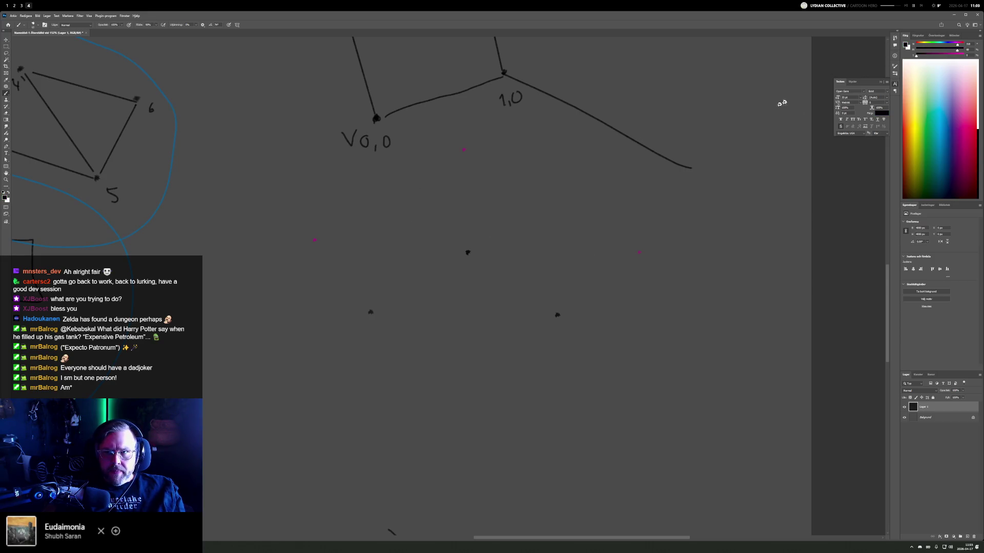
left_click(367, 307)
left_click(317, 243, "shift")
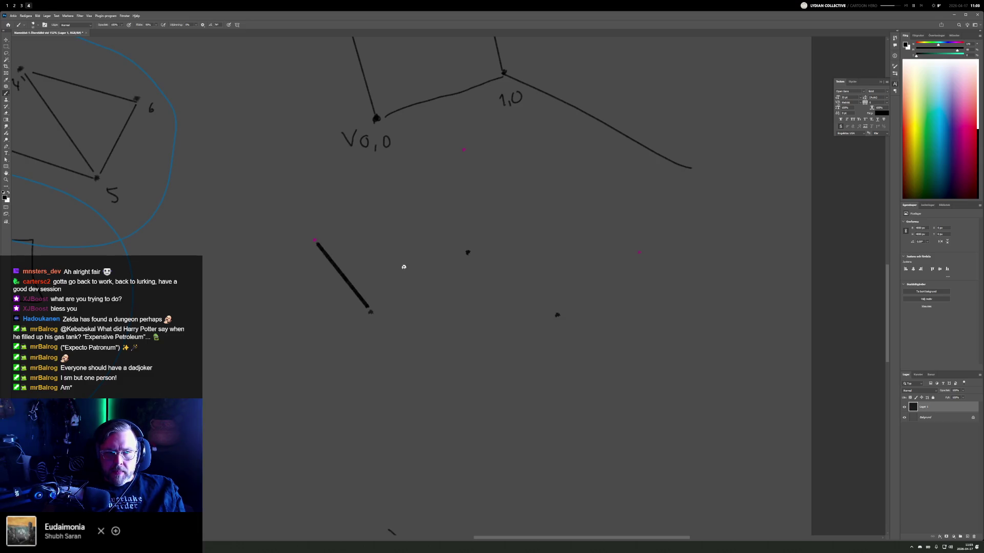
key("ctrl+z")
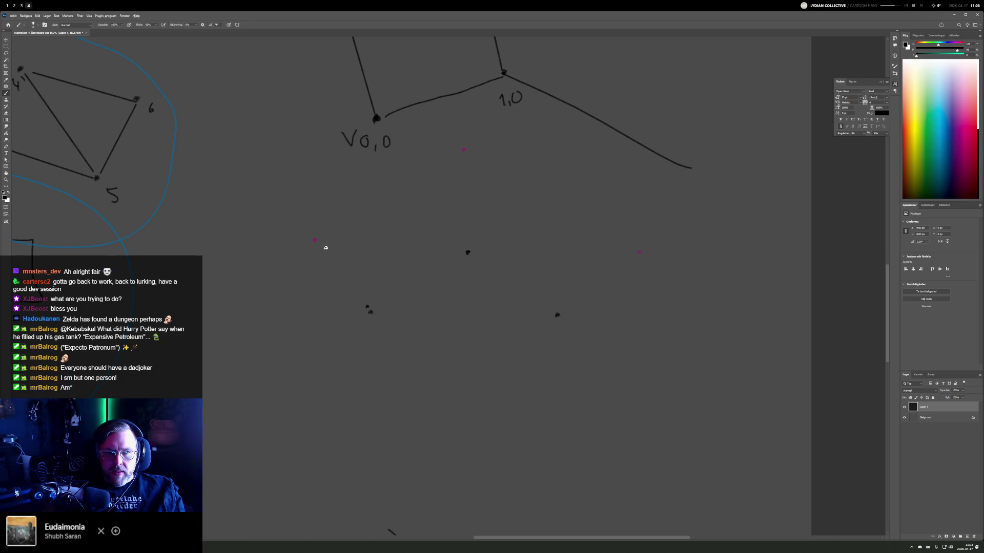
scroll(373, 241, "up", 4)
scroll(373, 242, "right", 2)
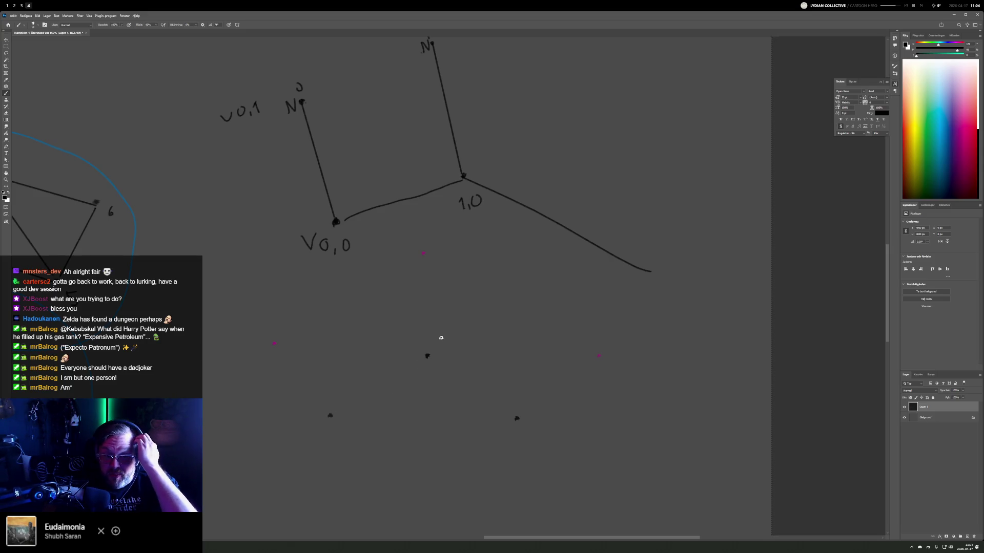
Step: Draw the left normal arrow pointing up-left, with a triangular arrowhead
left_click(323, 411)
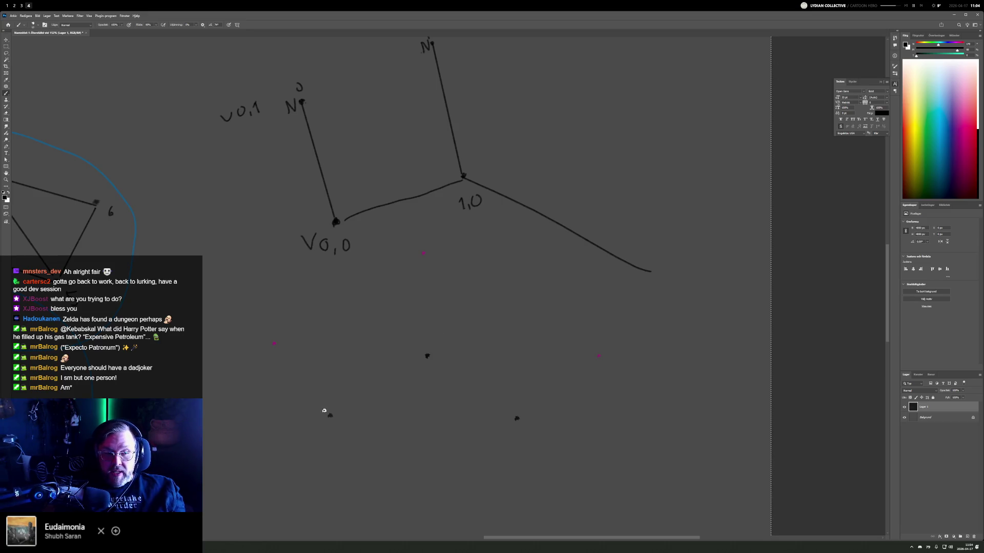
key("ctrl+z")
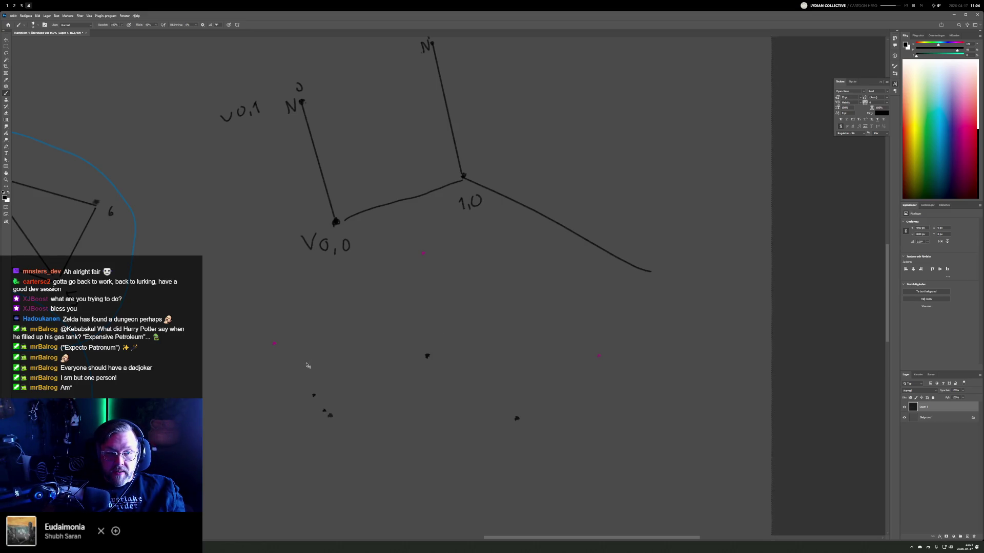
mouse_move(306, 363)
left_mouse_down()
mouse_move(360, 355)
mouse_move(312, 362)
mouse_move(334, 362)
mouse_move(311, 292)
left_mouse_up()
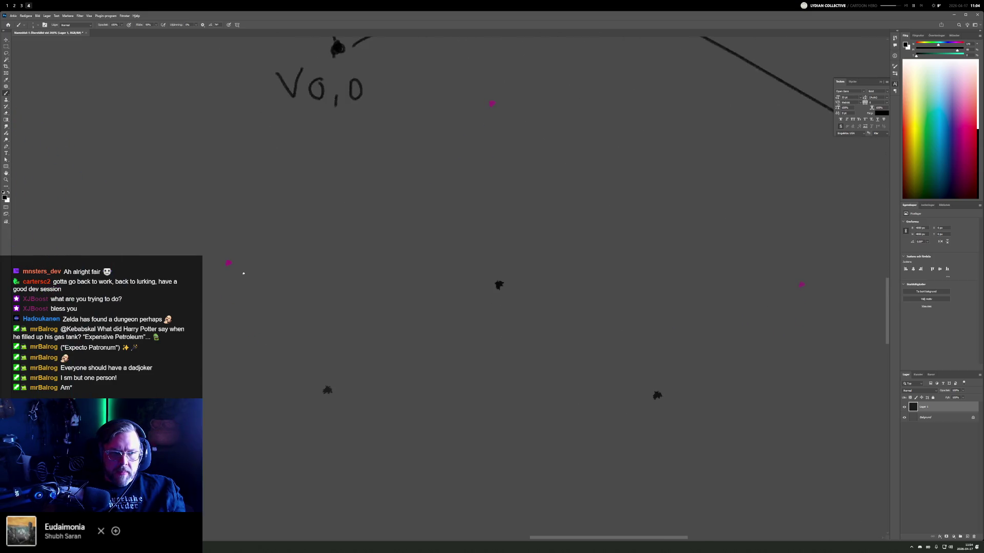
left_click(322, 384, "shift")
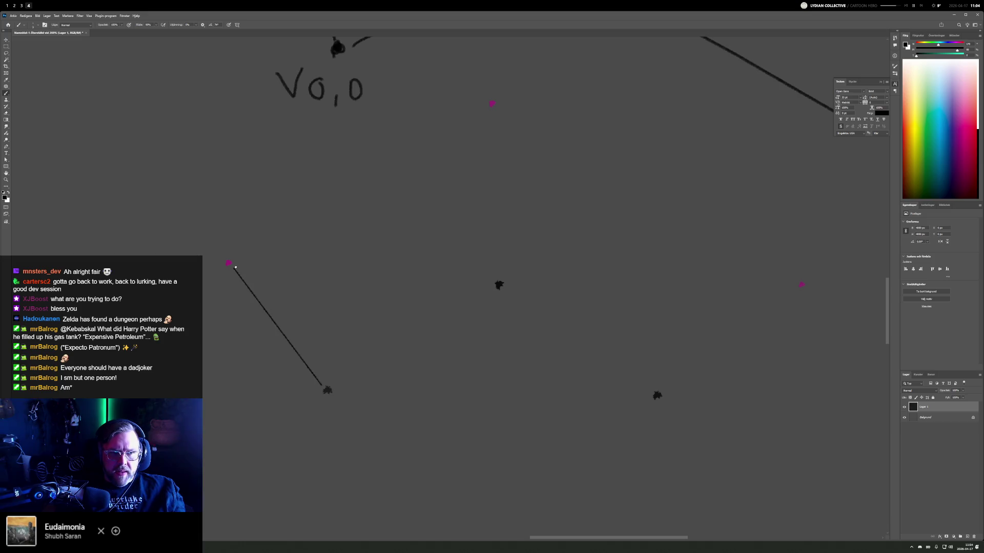
left_click(235, 290, "shift")
left_click(253, 275, "shift")
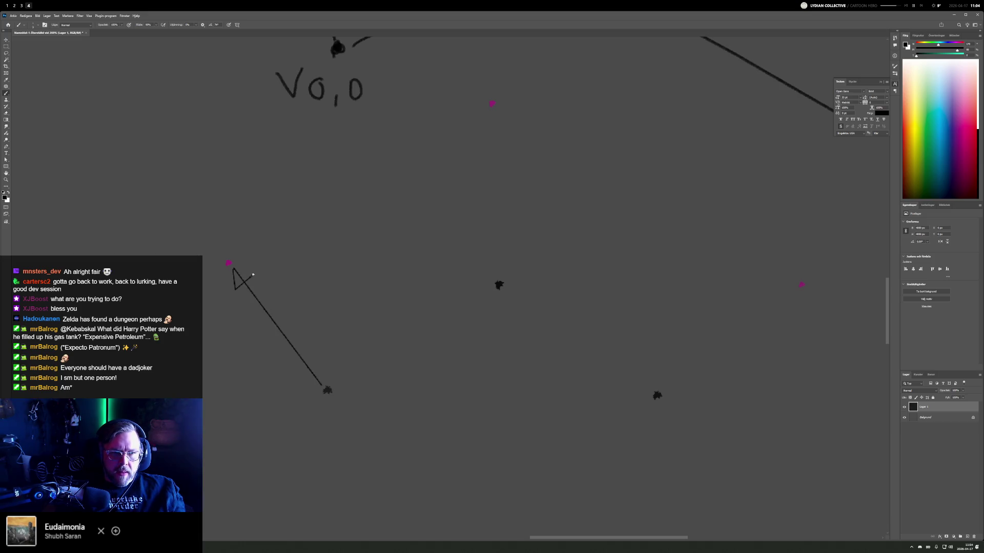
left_click(233, 268, "shift")
scroll(322, 340, "down", 1, "alt")
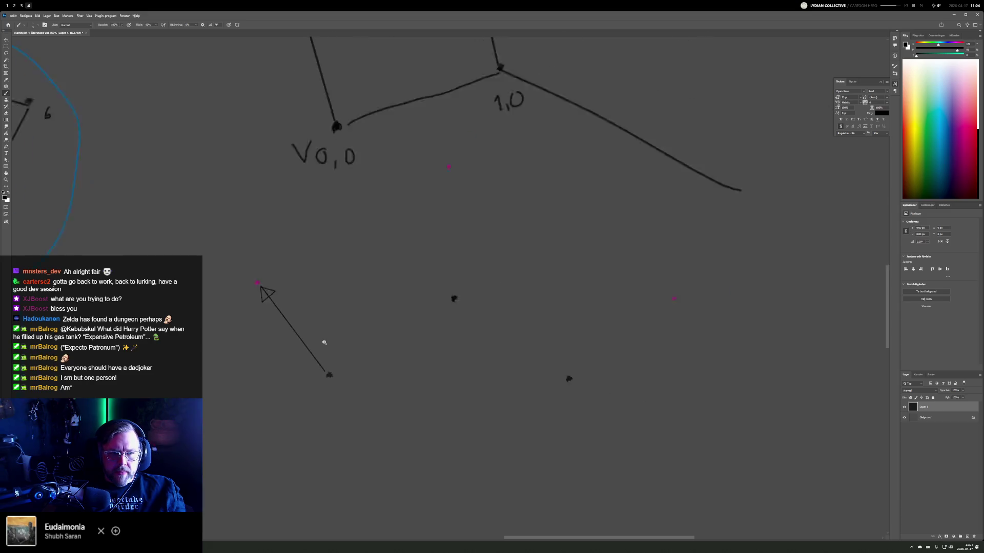
scroll(323, 344, "up", 3)
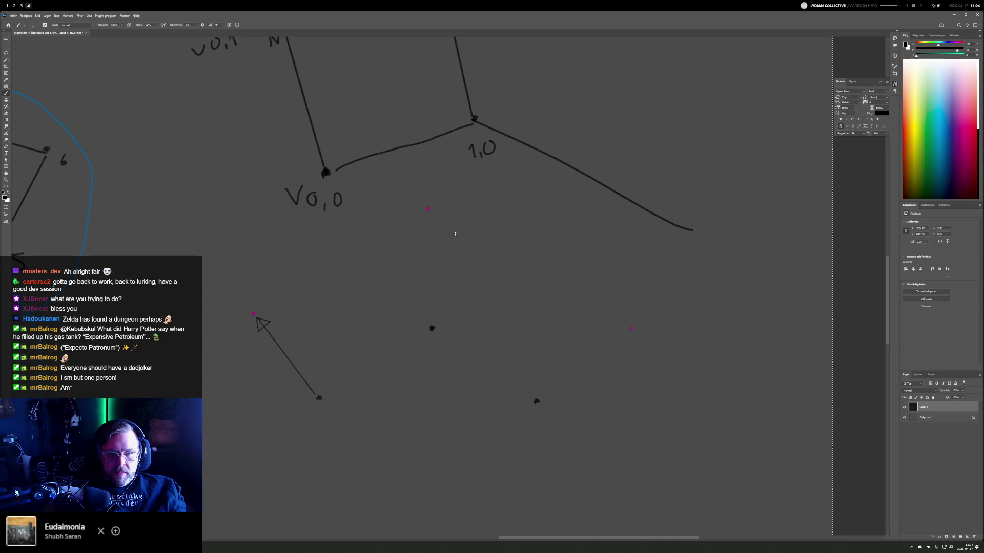
Step: Draw the middle normal arrow straight up, redoing its lopsided arrowhead
left_click(428, 209, "shift")
left_click(436, 222, "shift")
left_click(426, 210, "shift")
key("ctrl+z")
key("ctrl+z")
key("ctrl+z")
left_click(418, 224, "shift")
left_click(428, 209, "shift")
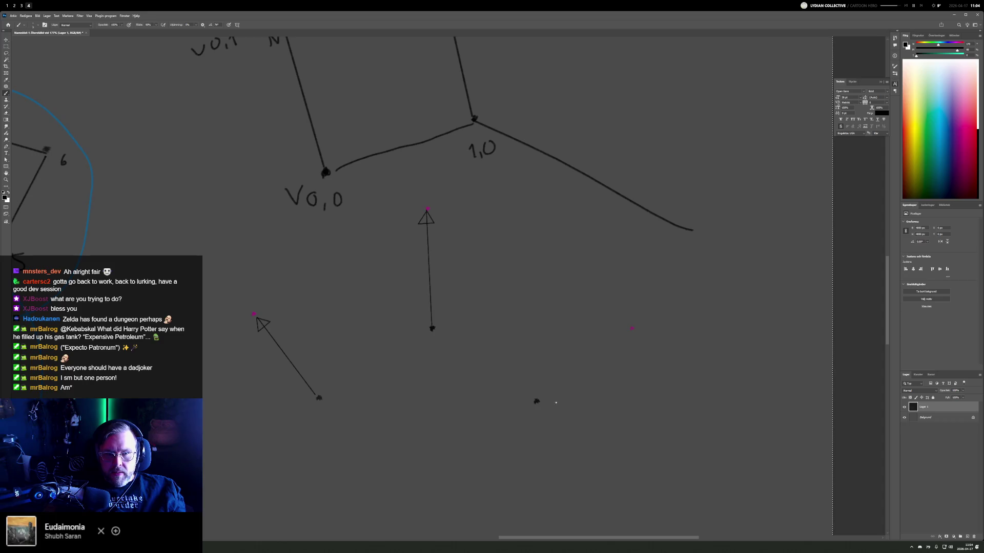
Step: Draw the right normal arrow pointing up-right with its arrowhead
left_click(631, 327, "shift")
left_click(614, 332, "shift")
left_click(623, 341, "shift")
left_click(631, 328, "shift")
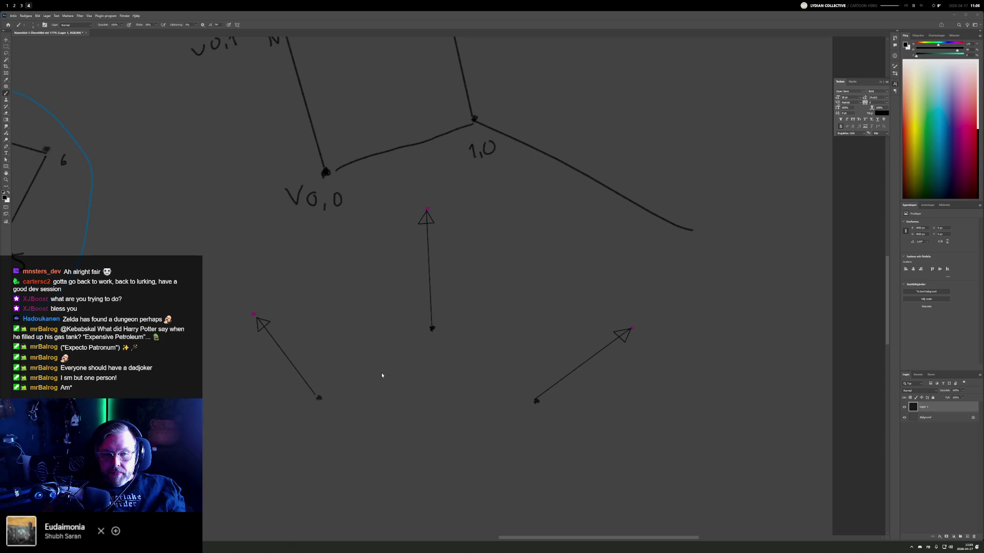
key("ctrl+a")
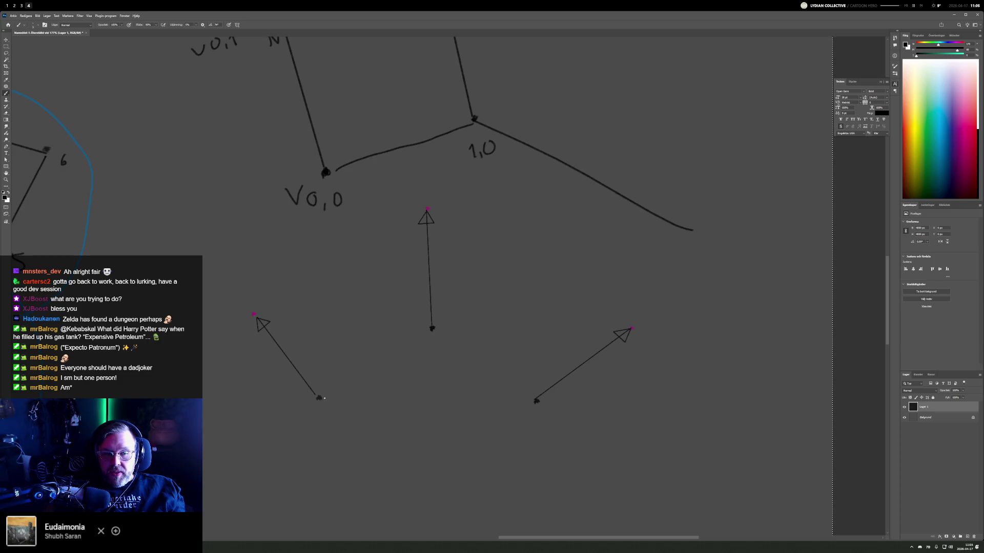
Step: In cyan, join the outer arrow bases, draw a perpendicular up, and label A and C
left_click(932, 125)
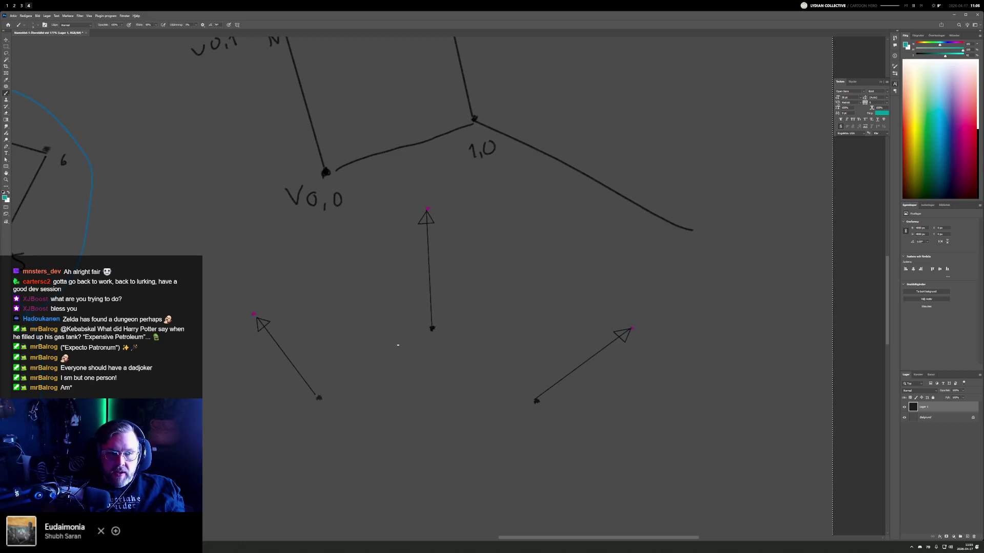
left_click(532, 401, "shift")
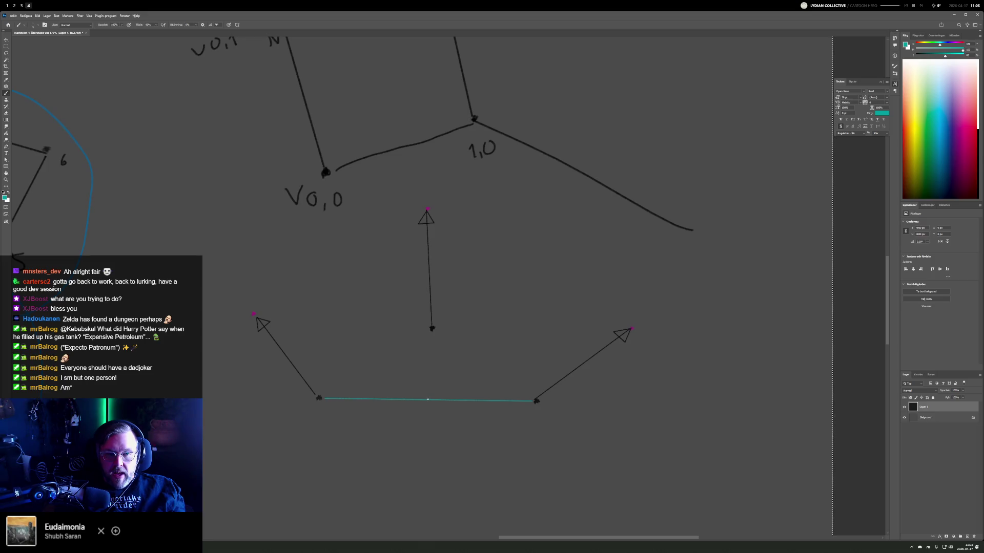
left_click_drag(431, 400, 431, 352)
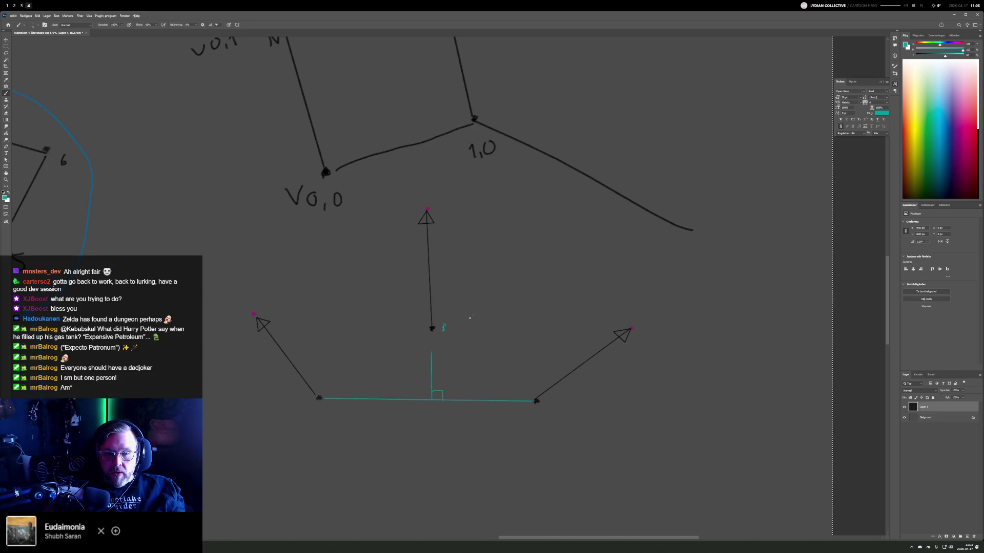
left_click_drag(314, 411, 322, 414)
left_click_drag(314, 409, 320, 410)
left_click_drag(540, 409, 541, 419)
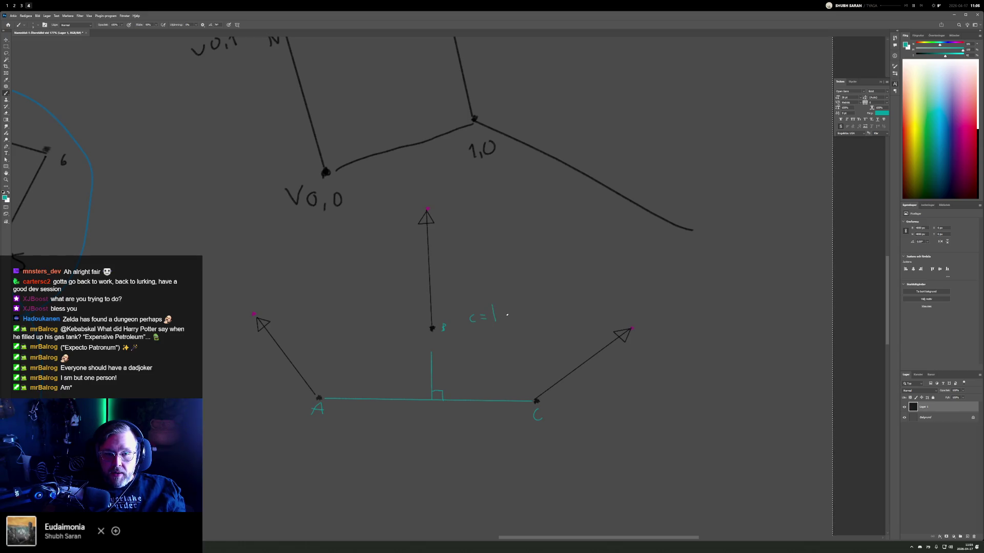
Step: Remove the stray c= note and handwrite the UP formula beside the middle arrow
left_click_drag(518, 303, 522, 320)
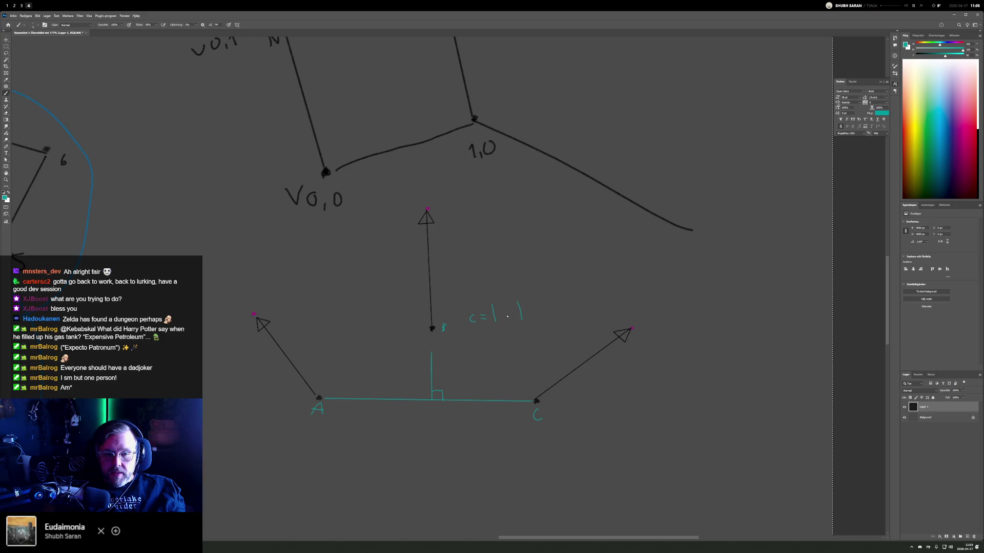
key("ctrl+z")
key("ctrl+z")
key("ctrl+z")
key("ctrl+z")
key("ctrl+z")
key("ctrl+shift+z")
key("e")
key("b")
left_click_drag(468, 313, 470, 319)
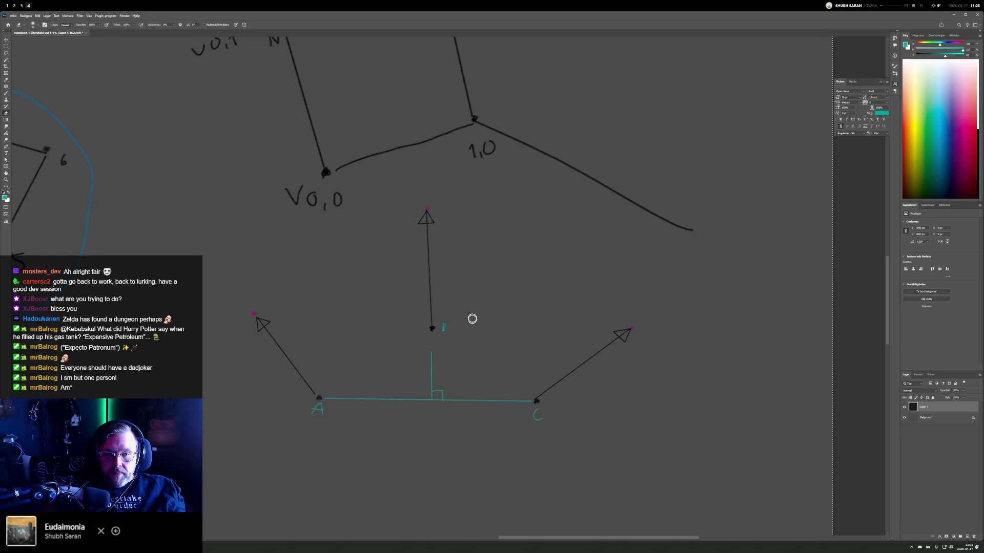
key("ctrl+z")
left_click_drag(472, 322, 477, 313)
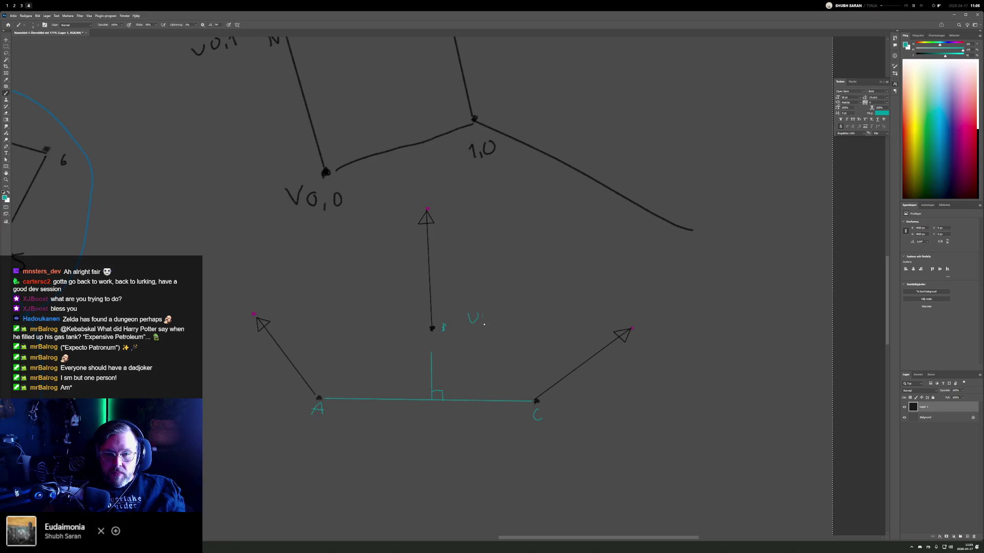
left_click_drag(539, 307, 543, 323)
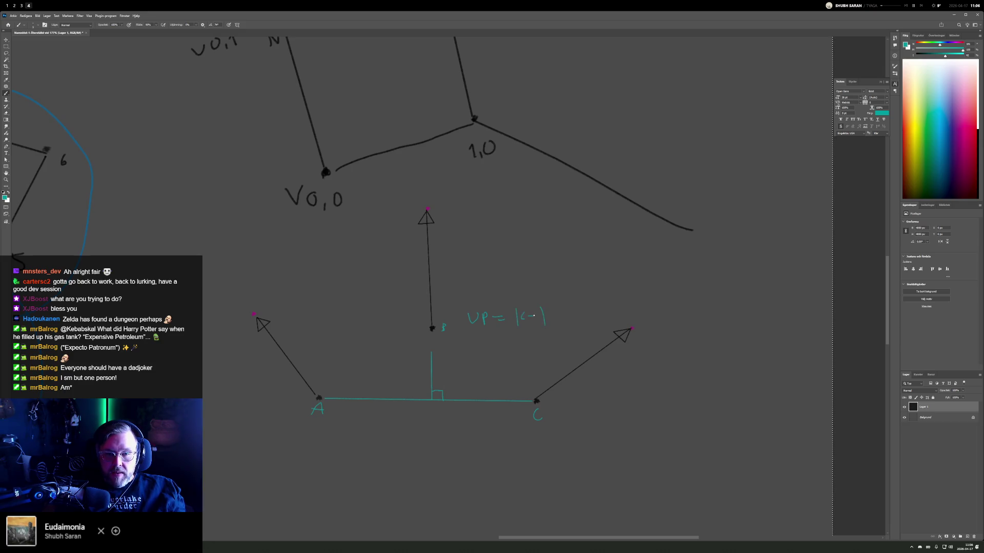